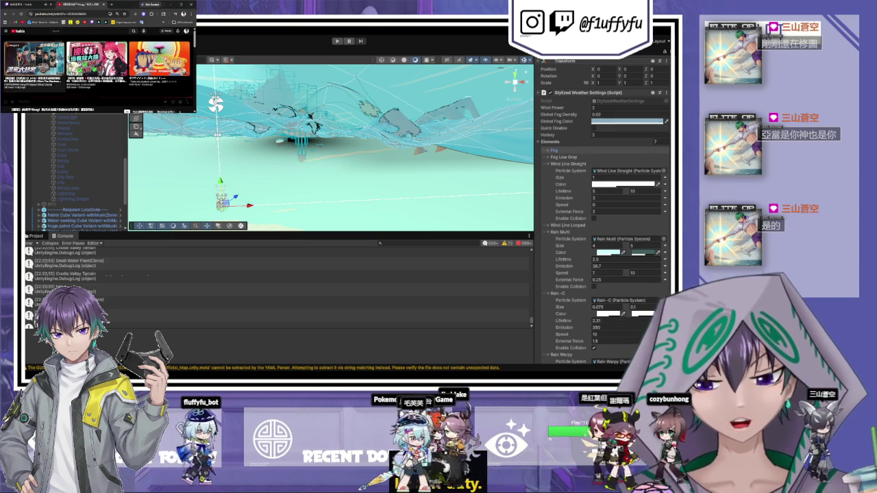
Let the desert play-mode run finish, then stop the game with Ctrl+P
click(99, 4)
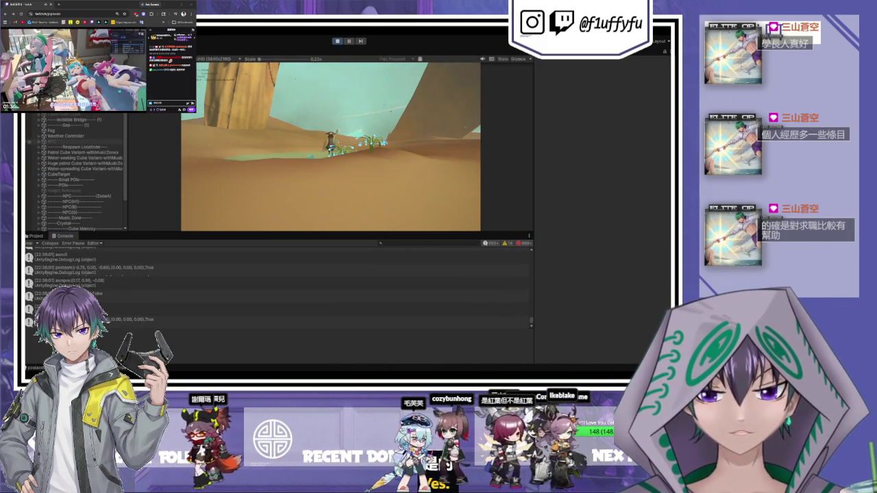
key(ctrl+p)
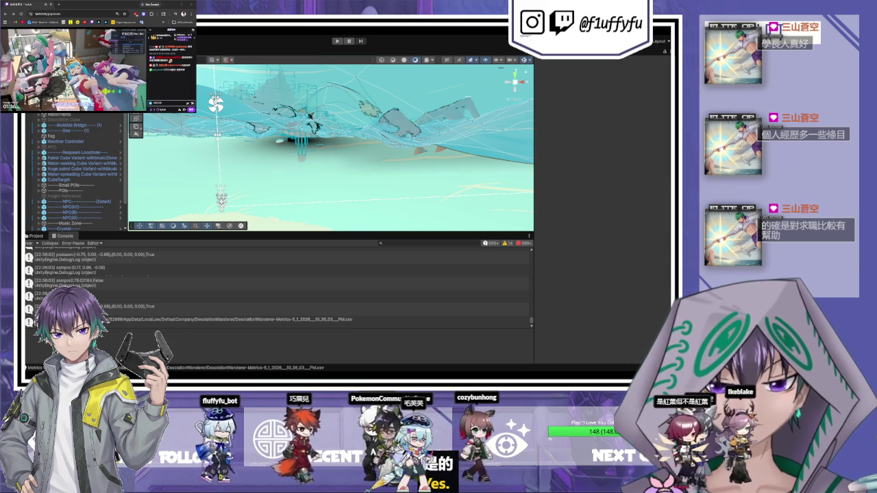
Restart play mode and walk the player across the sand toward the oasis water
scroll(76, 171, up, 10)
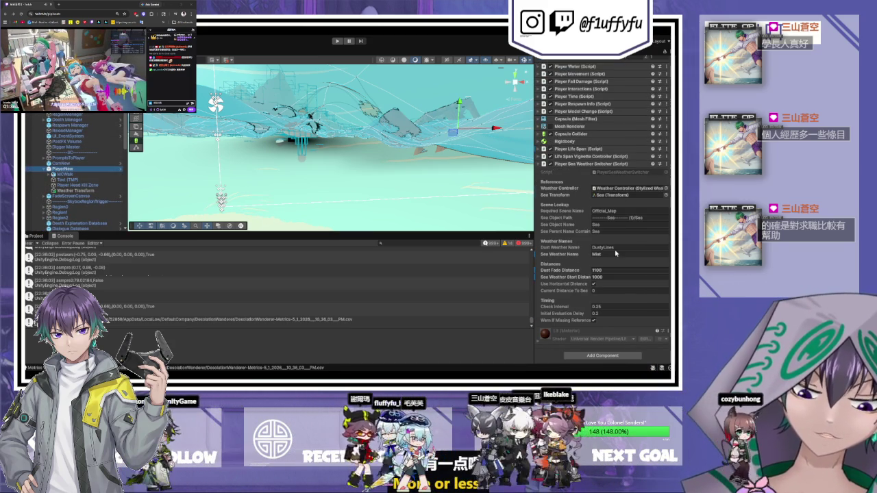
click(338, 42)
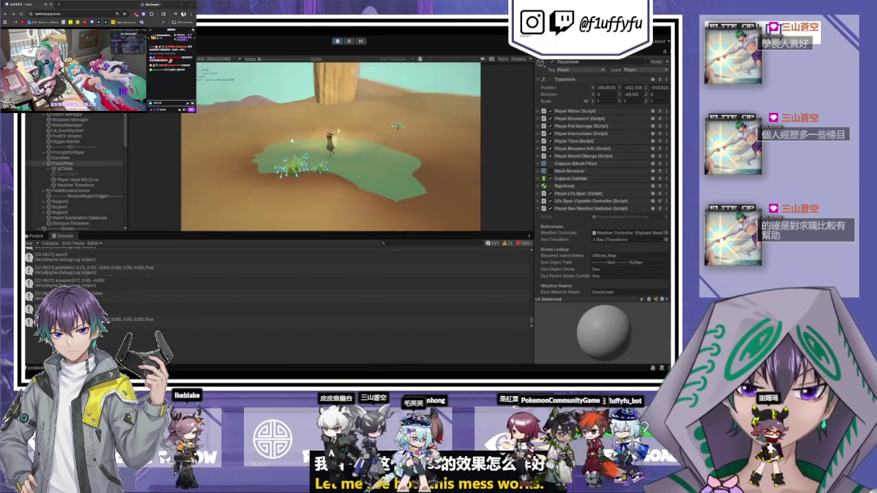
key(w)
key(w)
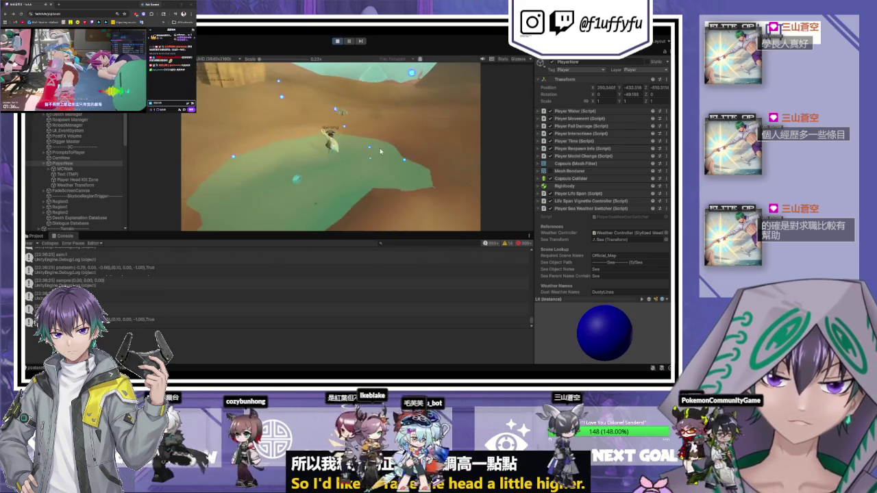
key(w)
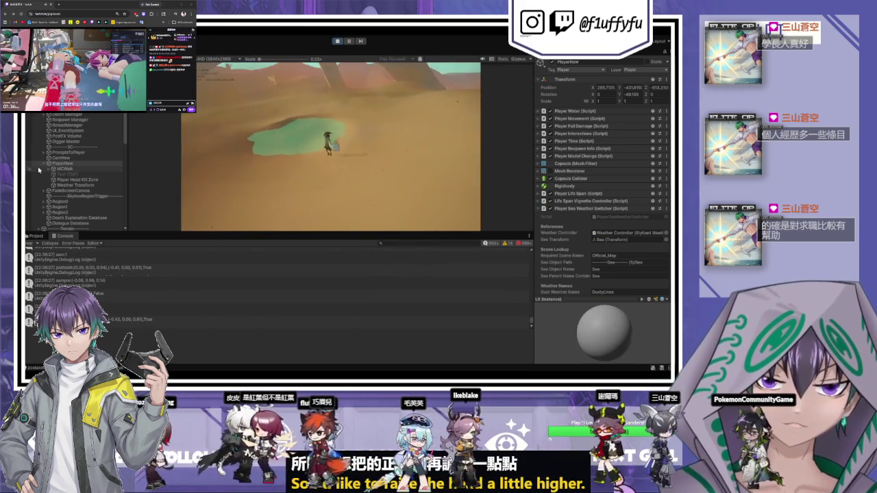
key(w)
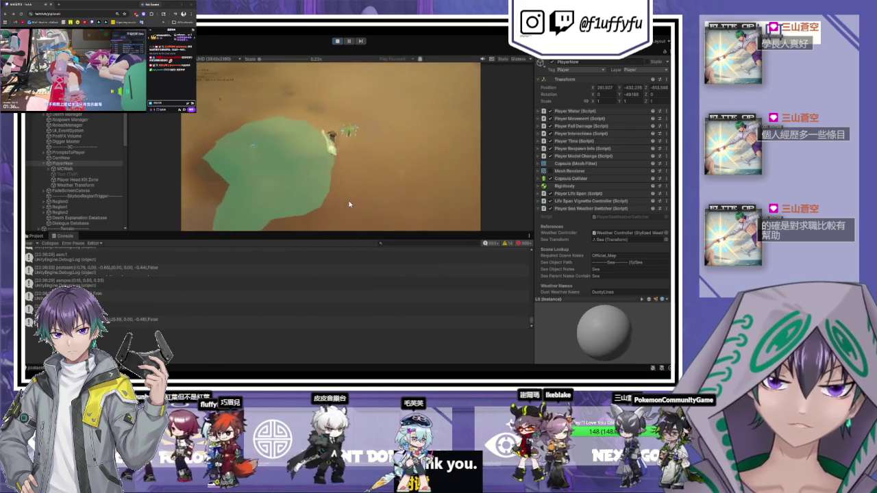
key(w)
key(w)
key(w)
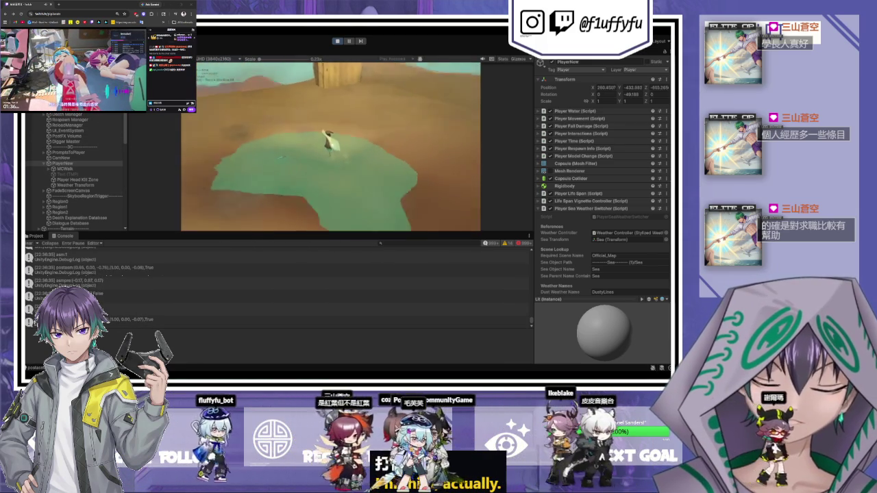
Walk the player along the water's edge, then pause the game with Esc
key(w)
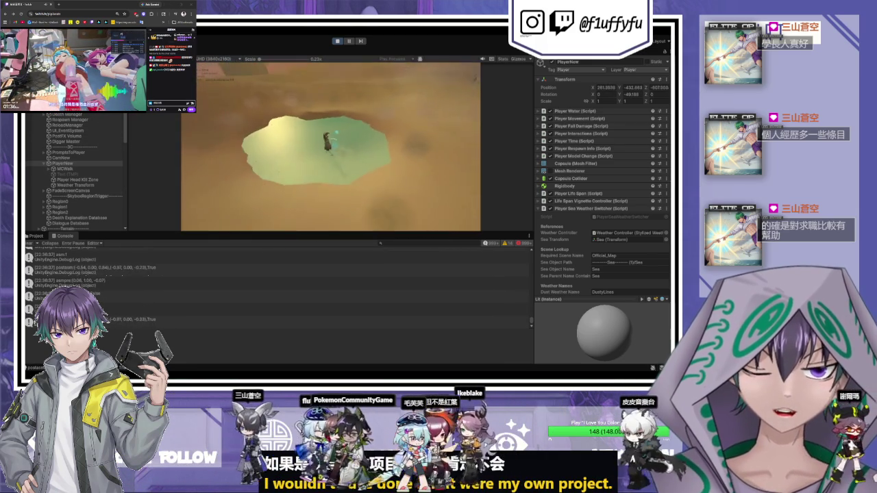
key(w)
key(w)
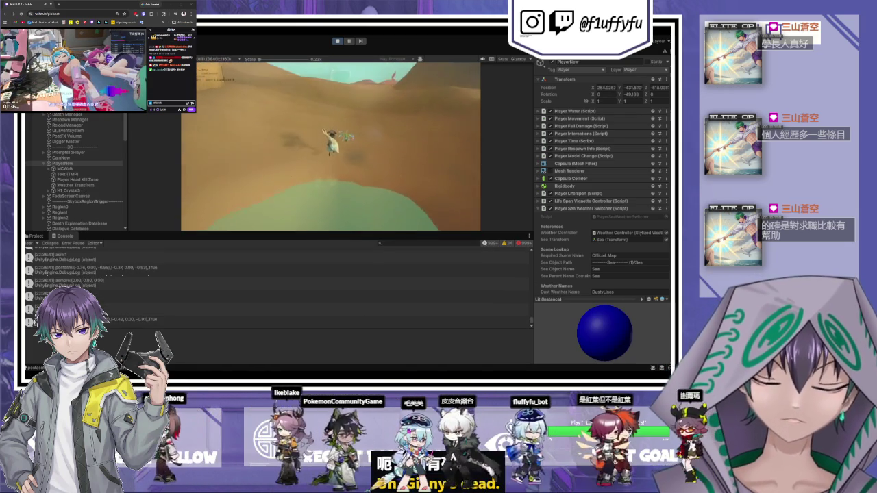
key(w)
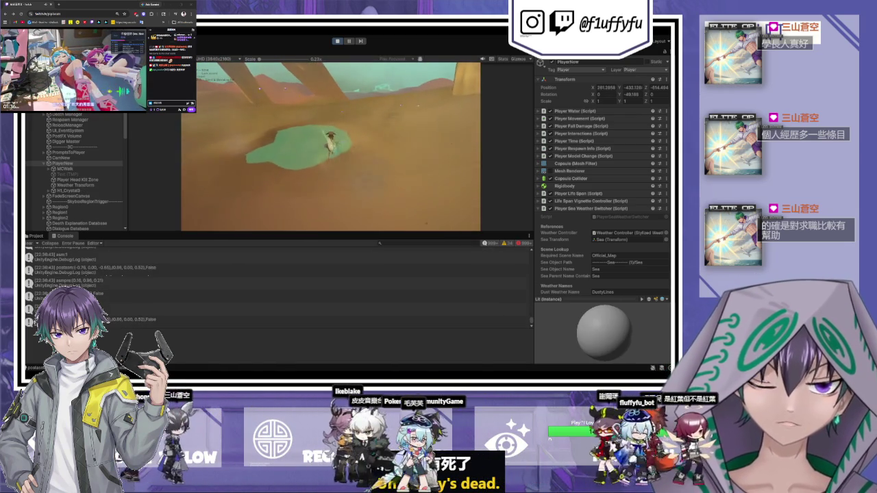
key(Escape)
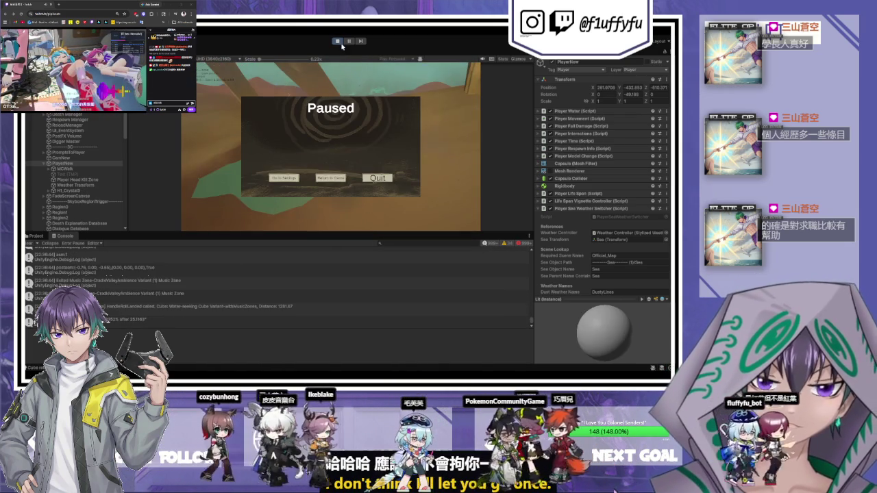
click(377, 177)
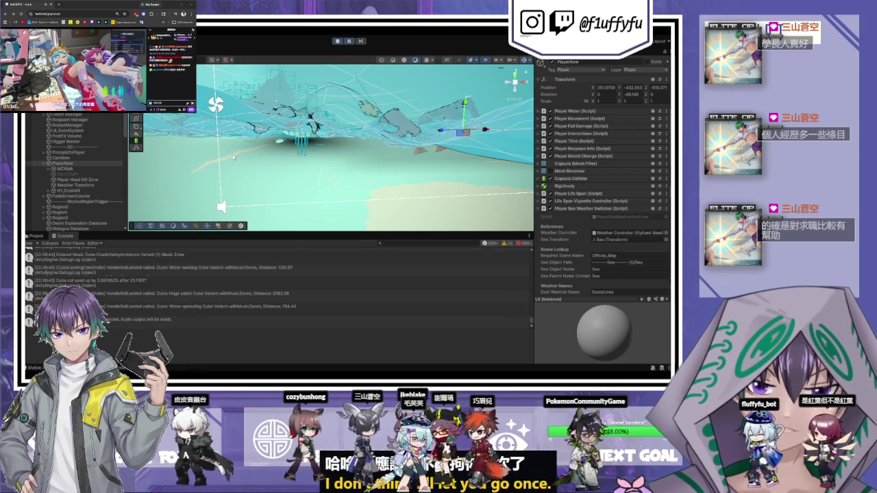
Frame PlayerNew in the Scene view and orbit around it
mouse_move(330, 113)
mouse_down()
mouse_move(498, 117)
mouse_move(407, 146)
mouse_move(587, 167)
mouse_move(491, 211)
mouse_move(424, 215)
mouse_move(464, 168)
mouse_up()
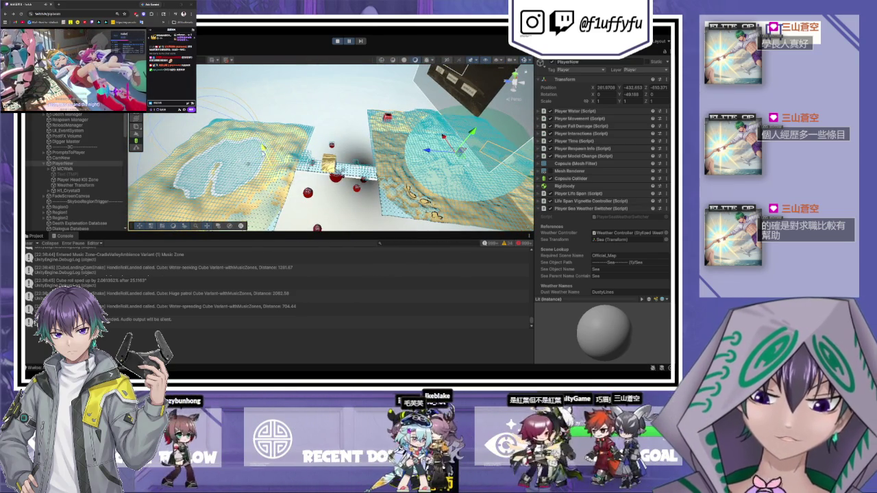
double_click(86, 165)
mouse_move(308, 170)
mouse_down()
mouse_move(252, 147)
mouse_move(257, 141)
mouse_up()
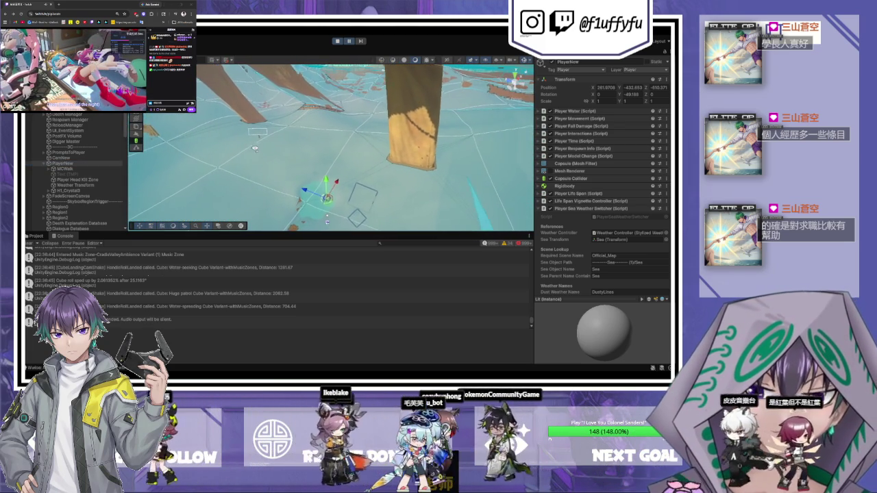
Go back to the paused game and resume playing
click(322, 50)
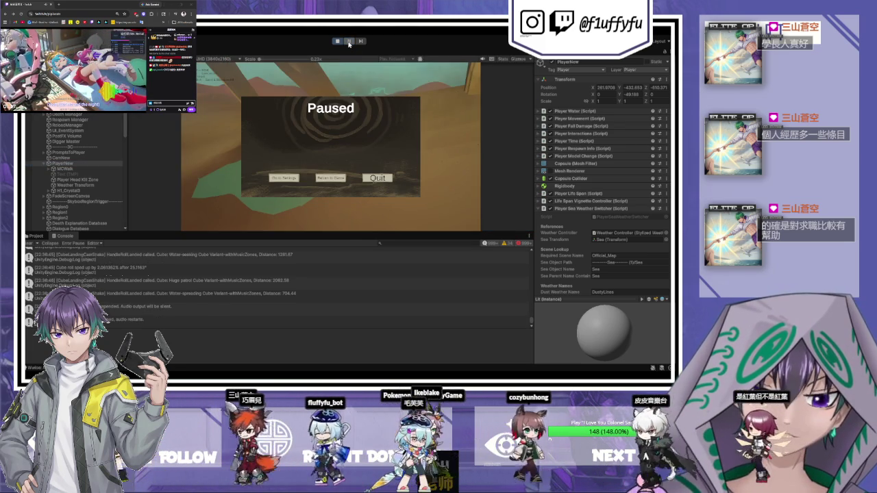
click(330, 179)
key(Escape)
key(Escape)
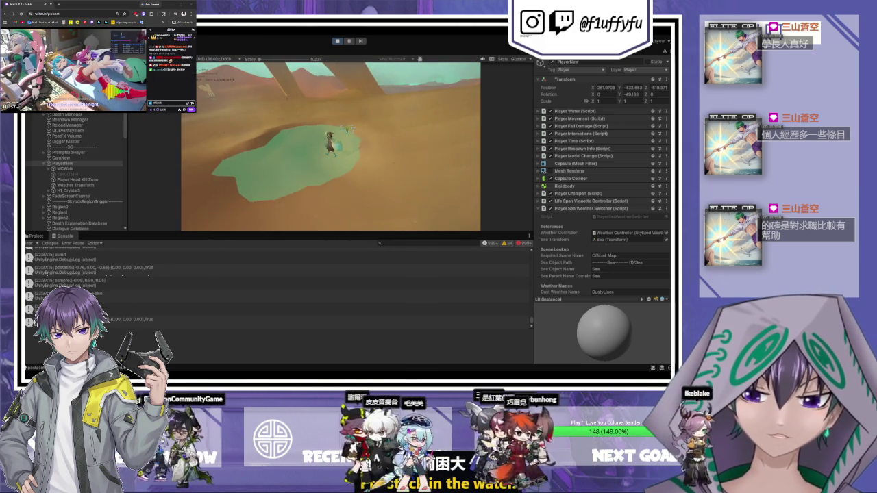
Switch to the Scene view and refocus on the player from a wider, top-down angle
key(ctrl+1)
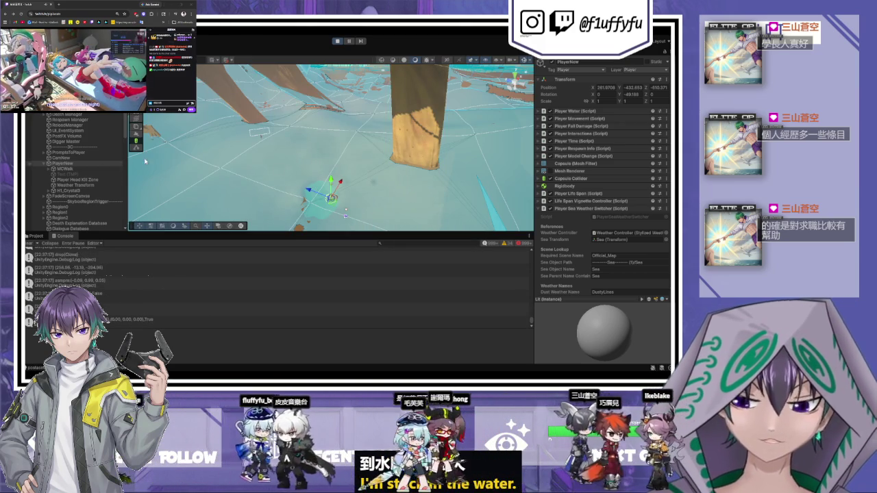
scroll(378, 163, down, 10)
drag(378, 163, 359, 170)
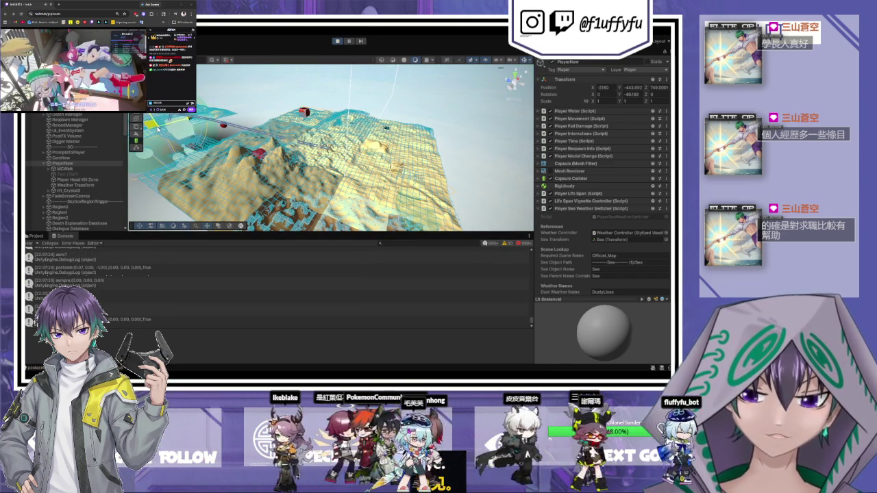
key(f)
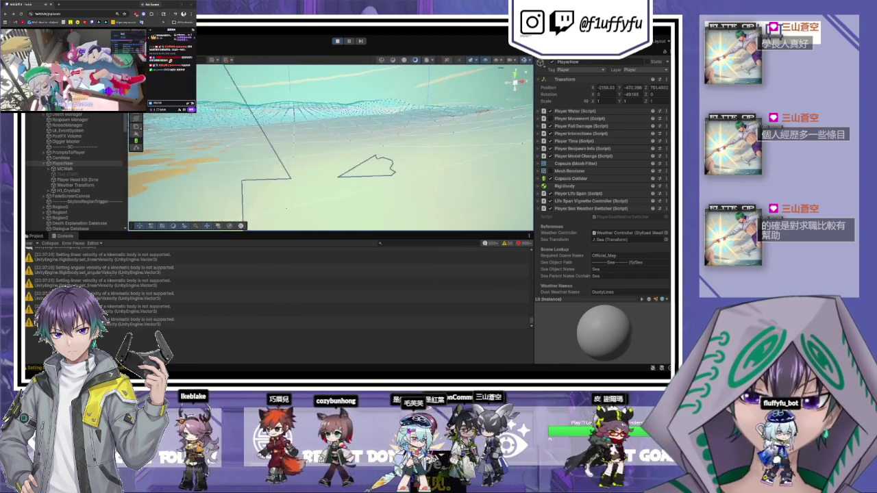
drag(522, 122, 396, 181)
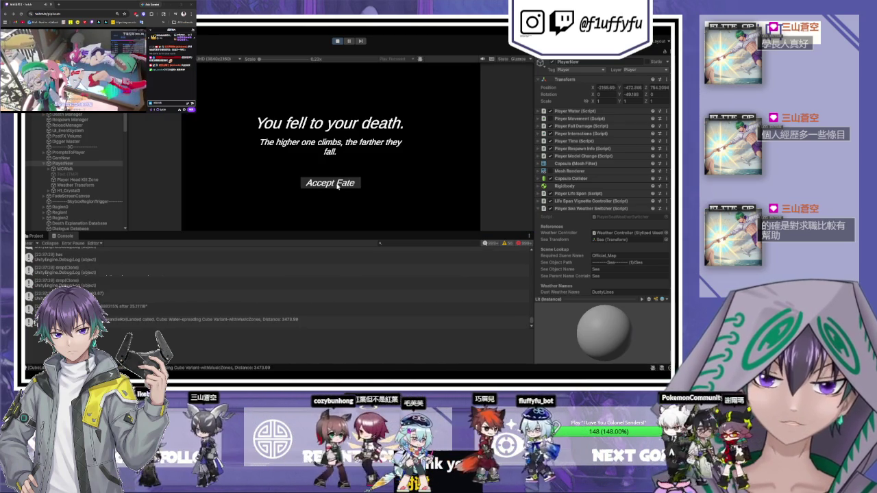
Accept the fall death to respawn, then briefly pause and resume the game
click(337, 184)
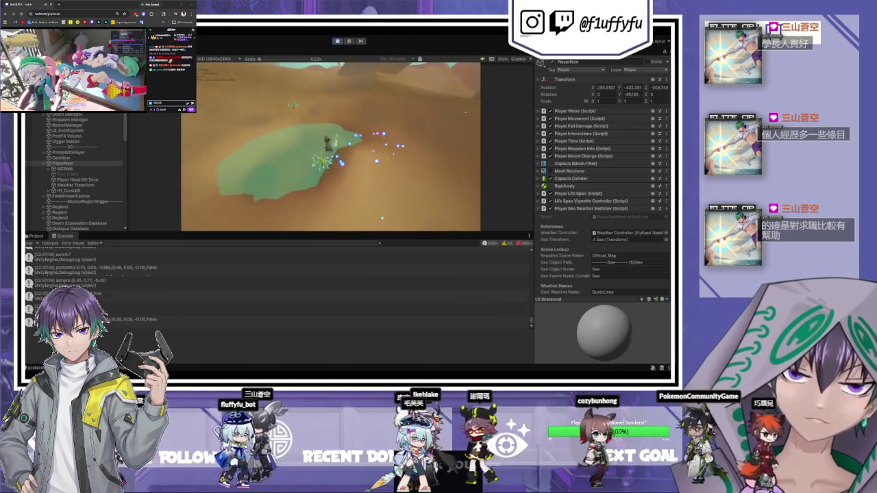
key(Escape)
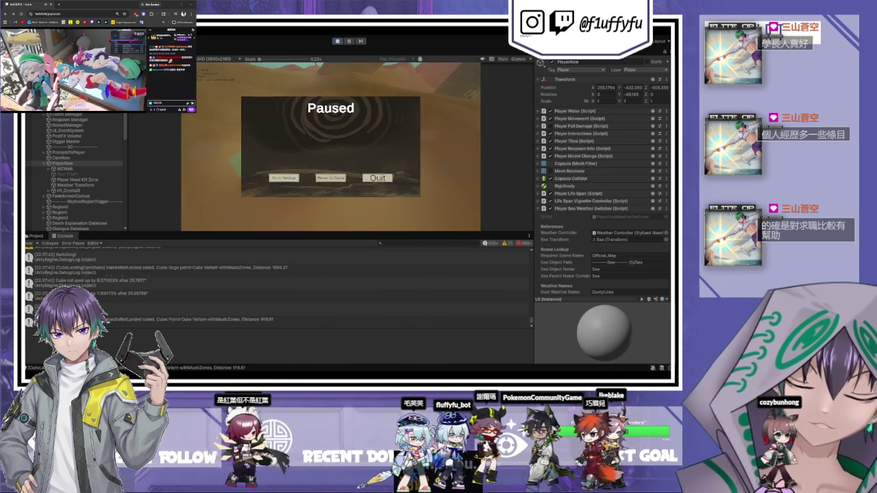
key(Escape)
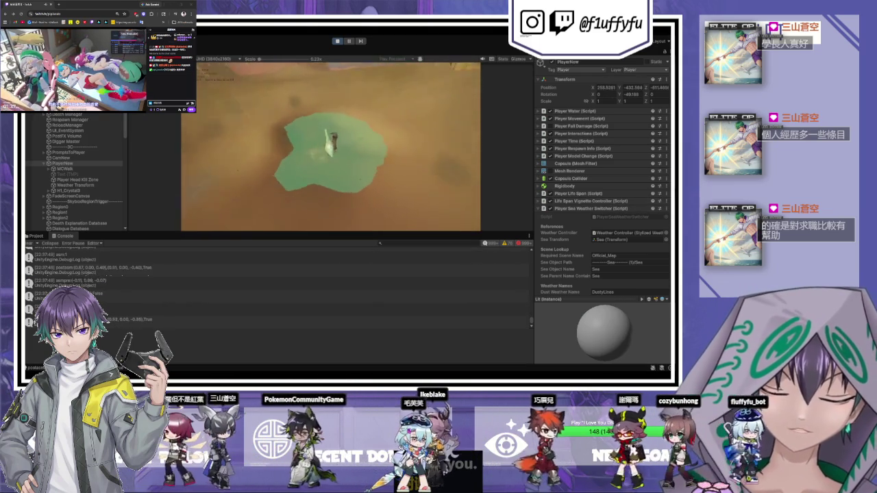
Pause the game, switch to the Scene view, and frame PlayerNew
key(Escape)
key(ctrl+1)
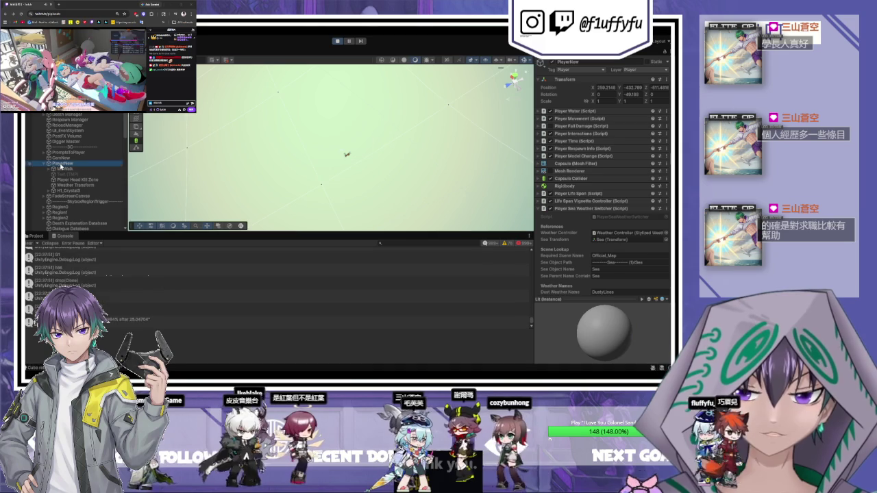
double_click(60, 164)
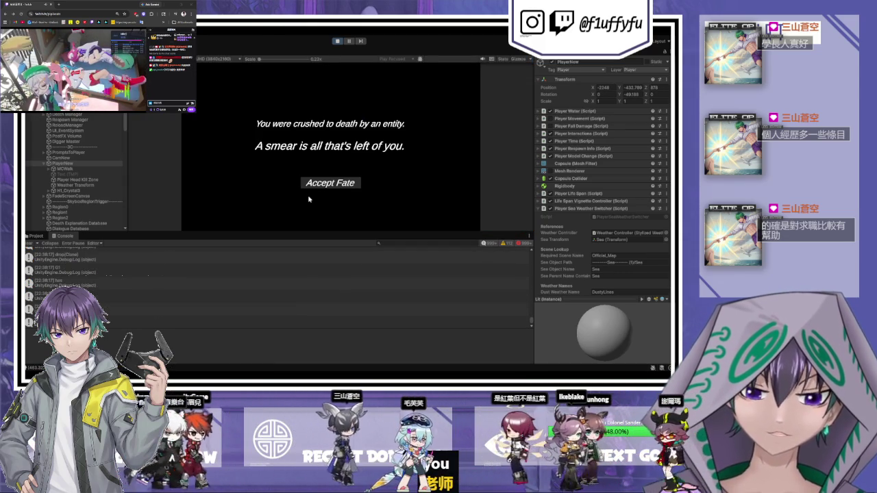
Accept Fate, restart the playtest, and select PlayerNew in the Hierarchy
click(330, 182)
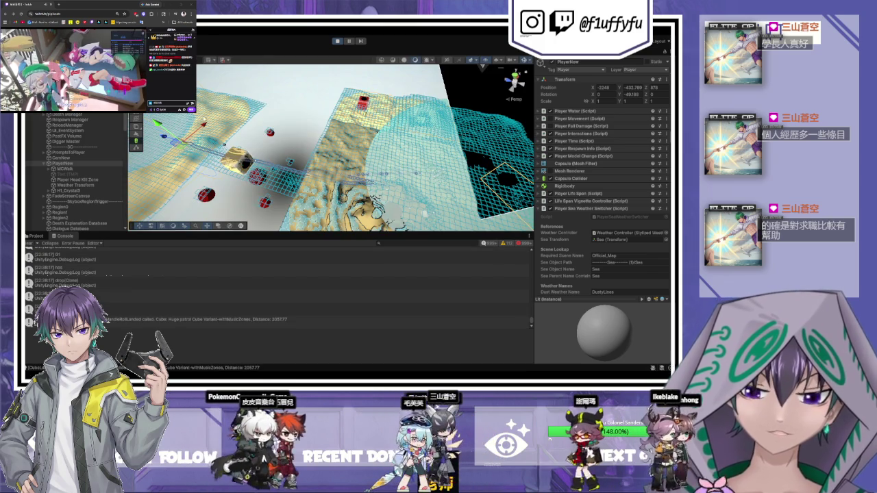
click(337, 41)
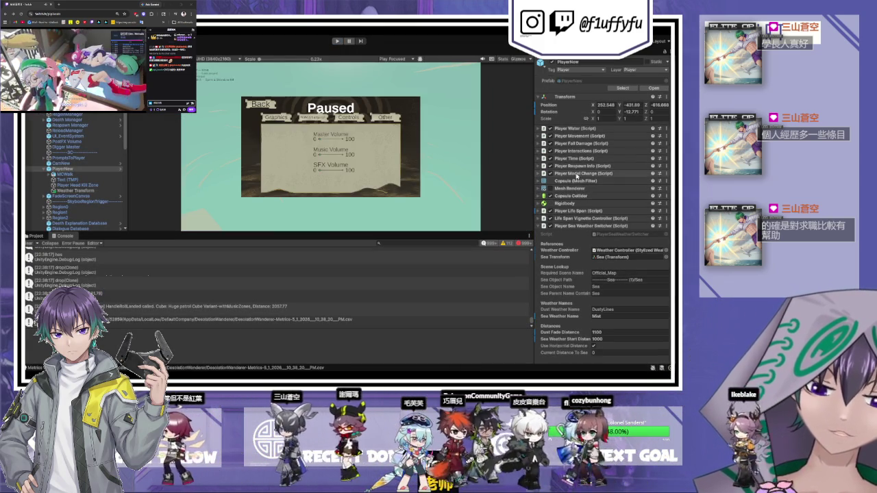
click(337, 41)
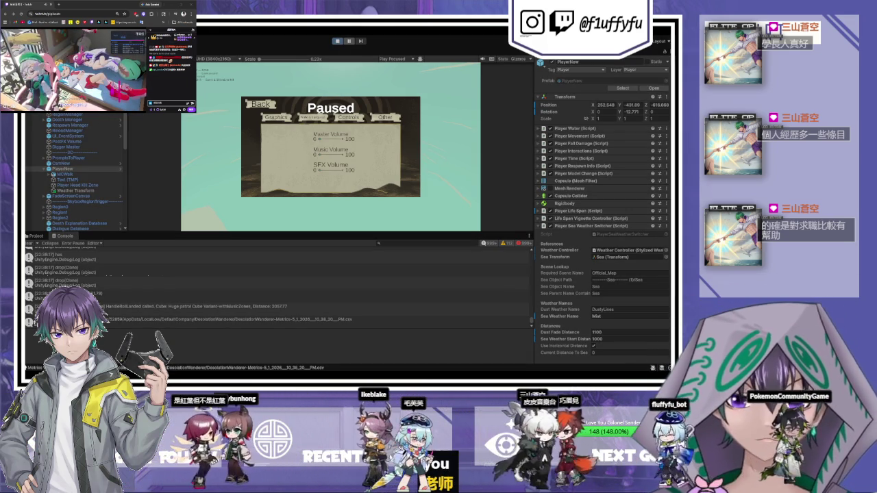
click(67, 170)
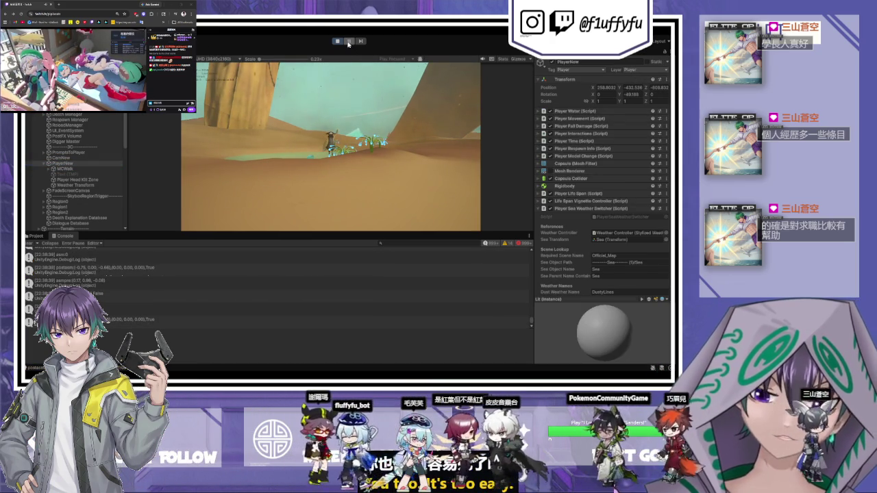
Check the player's position in the Scene view, then stop and restart the playtest
key(ctrl+1)
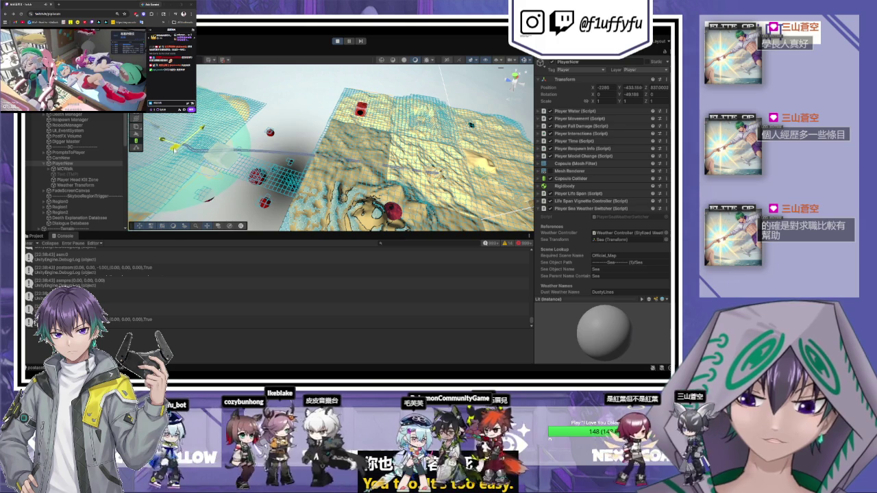
key(ctrl+2)
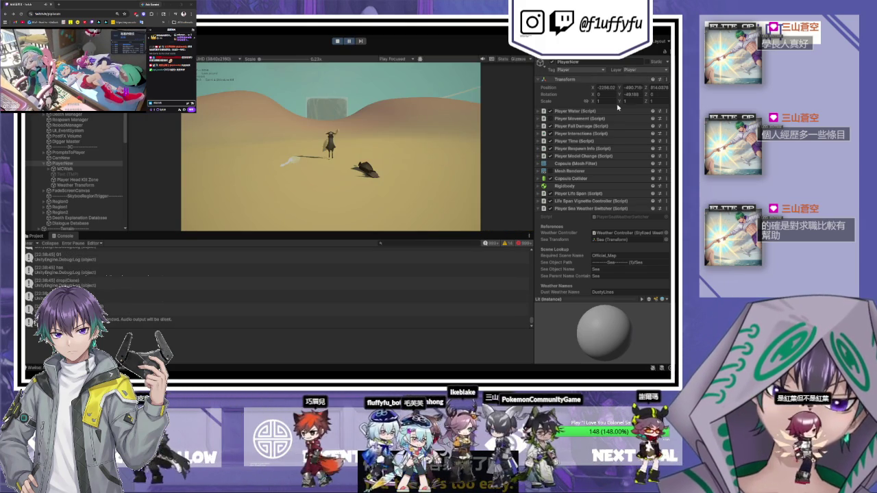
click(339, 43)
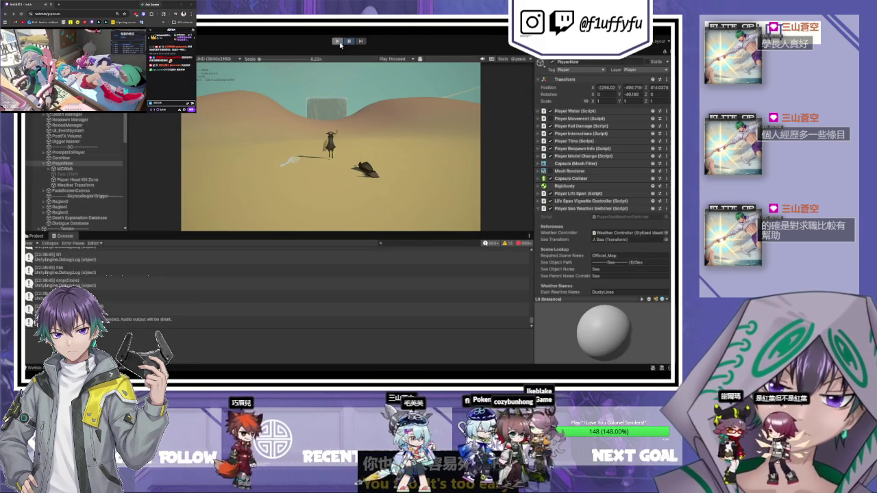
click(348, 42)
click(336, 42)
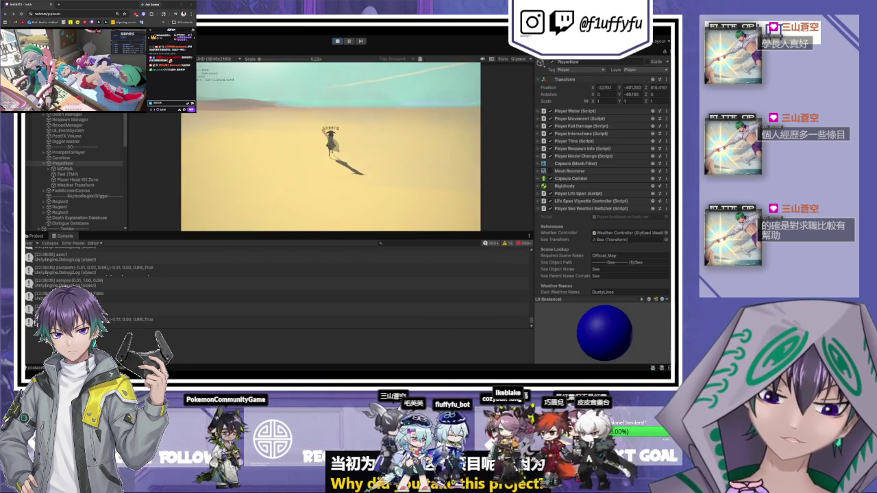
Open the in-game pause menu and resume the game
key(Escape)
scroll(571, 252, down, 5)
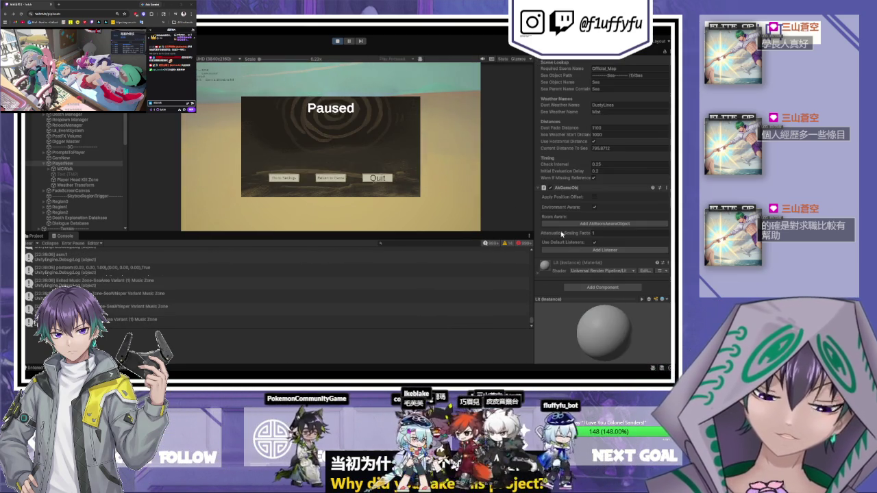
click(328, 178)
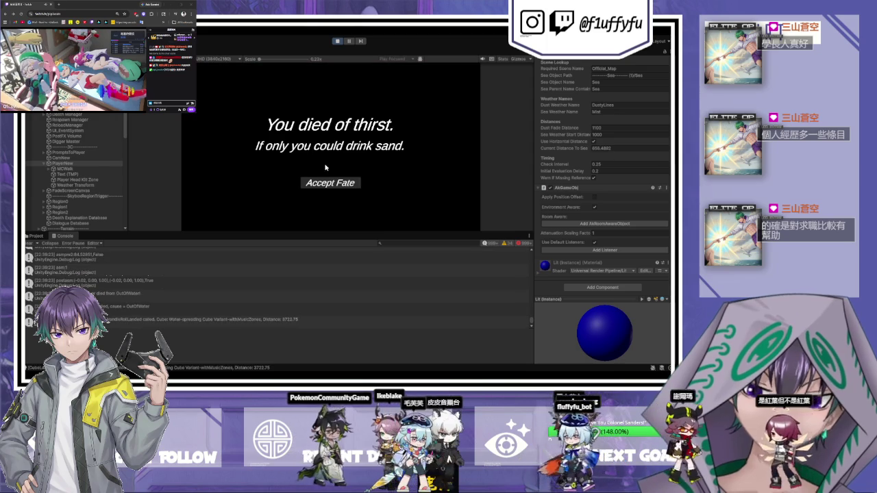
Stop play after the thirst death and select Weather Controller > Weather > Mist
click(337, 41)
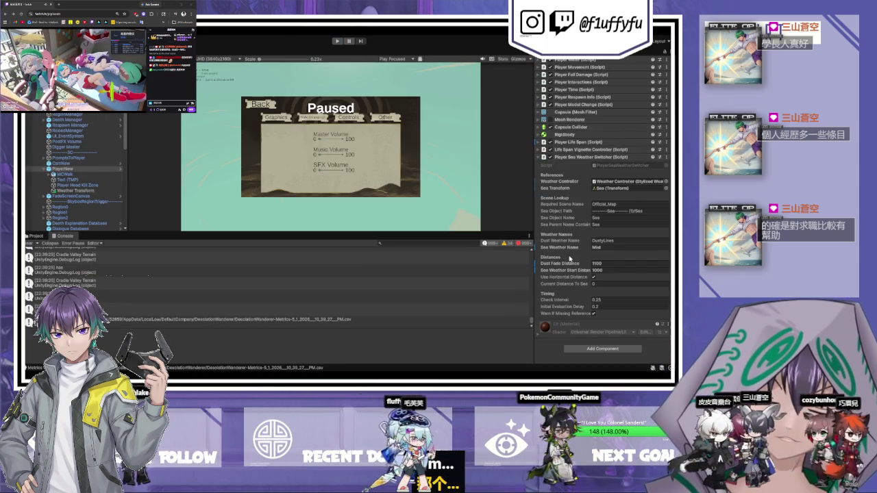
scroll(75, 186, down, 5)
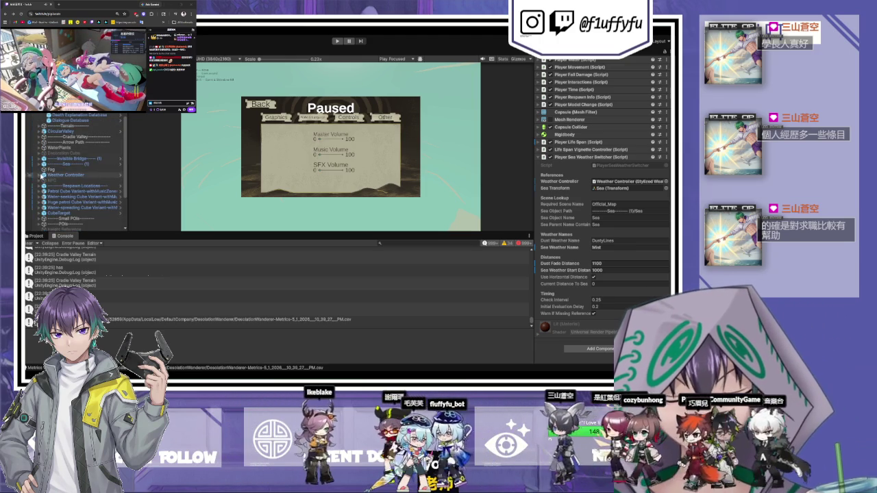
click(42, 175)
scroll(50, 164, down, 2)
click(44, 151)
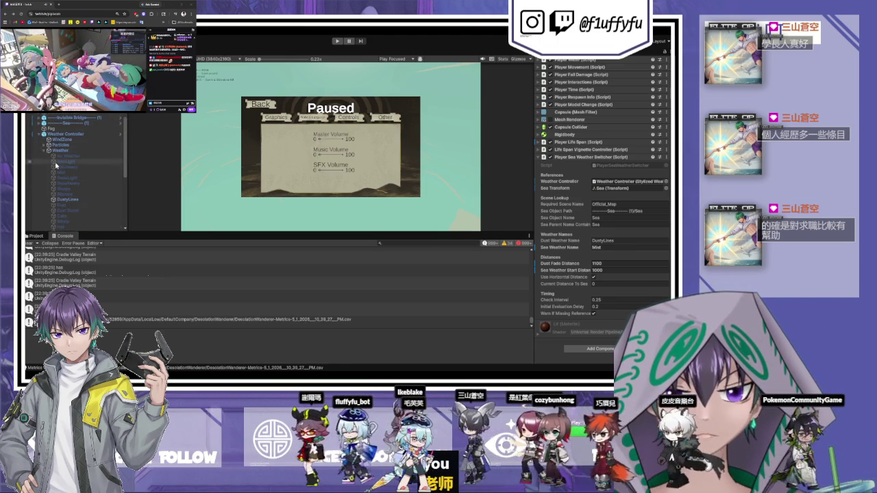
scroll(58, 178, down, 2)
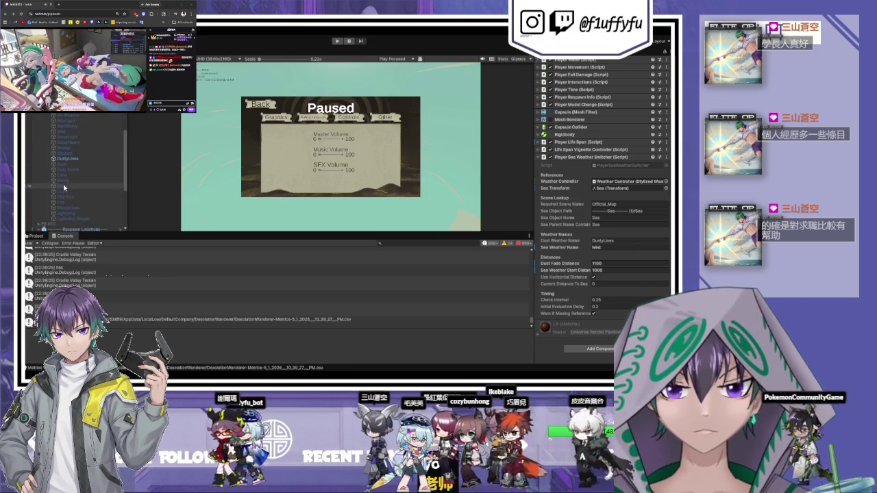
click(71, 132)
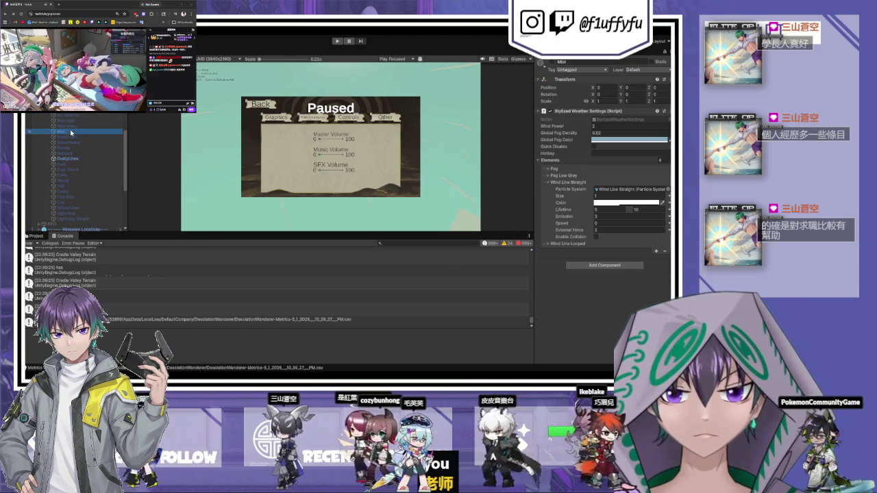
Expand Mist's Wind Line Looped, Fog and Fog Low Gray element settings
click(548, 244)
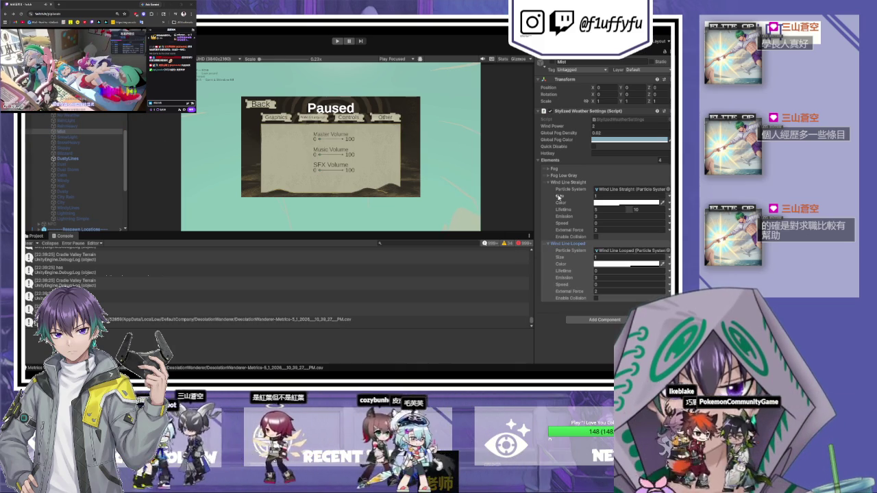
click(548, 176)
click(546, 168)
scroll(573, 219, down, 3)
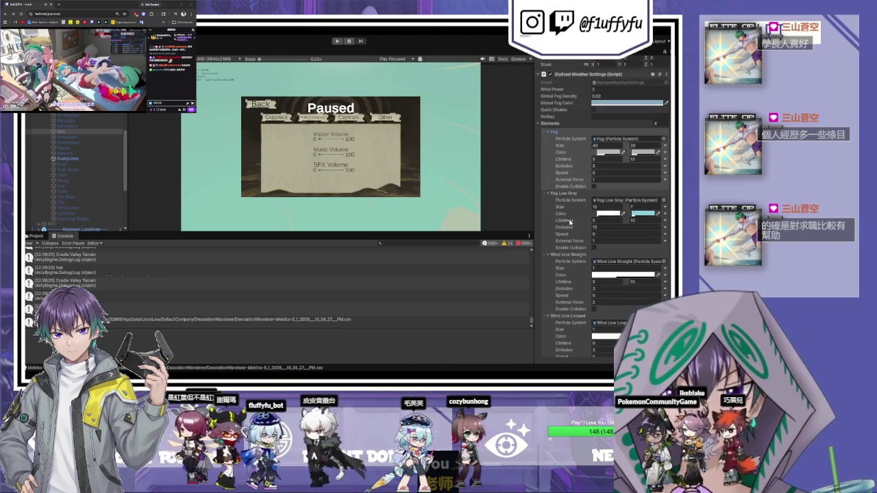
Review the Weather Controller's weather list, then switch to the Scene view
click(65, 110)
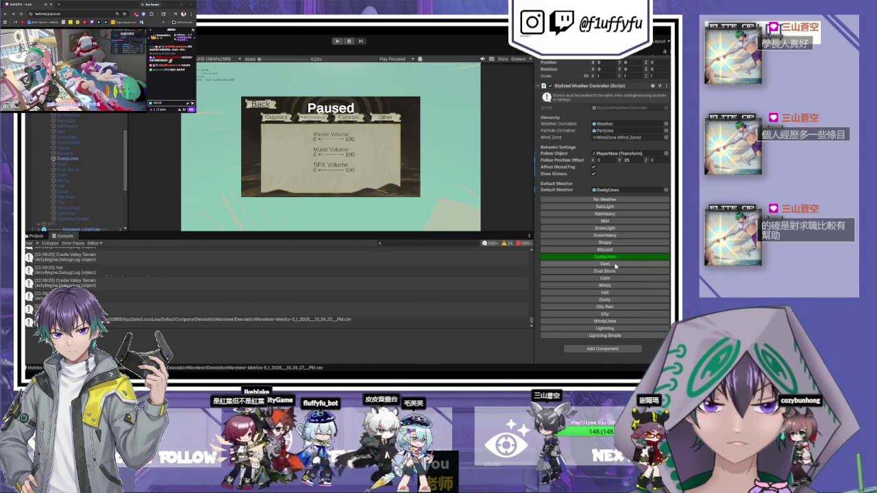
scroll(76, 158, down, 5)
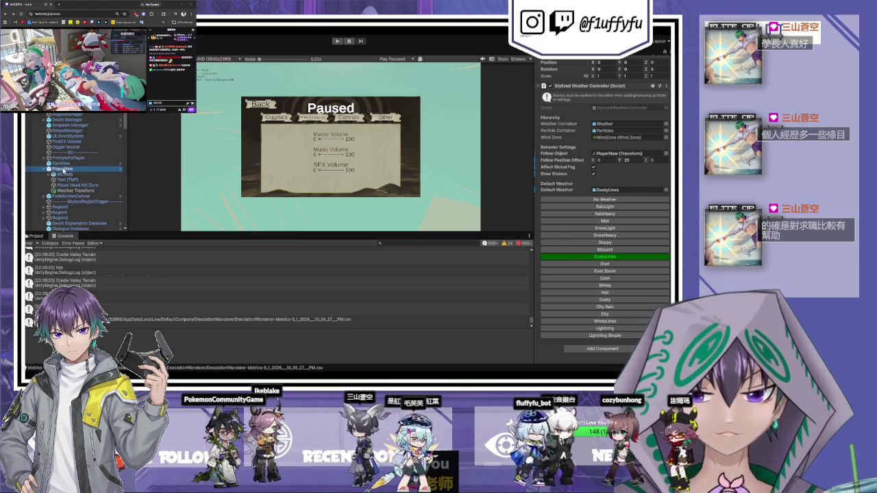
scroll(617, 205, down, 2)
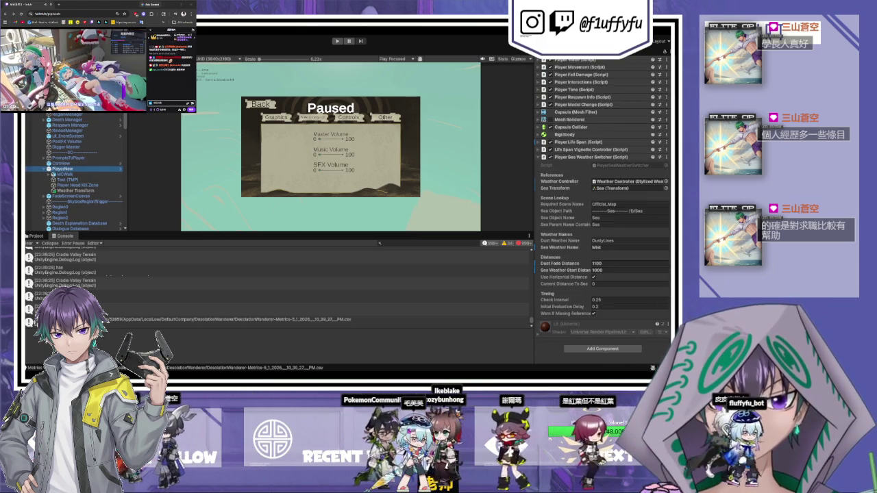
key(ctrl+1)
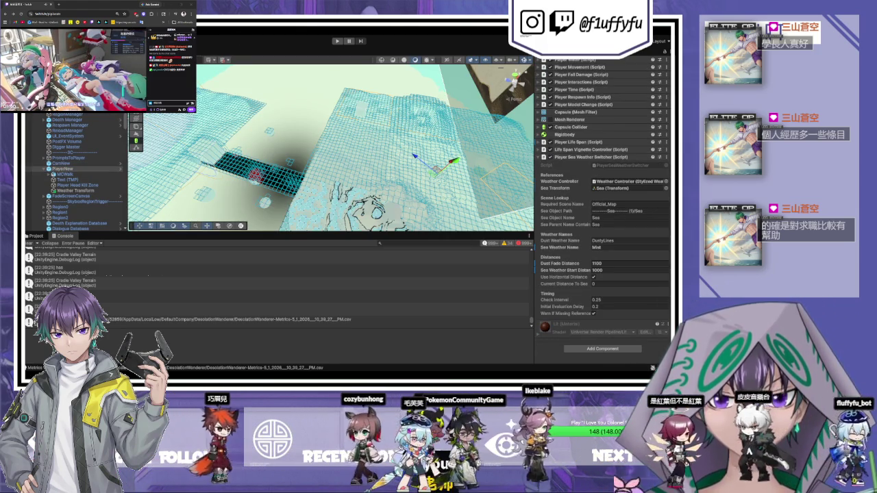
Return to the Game view and enter play mode
key(ctrl+2)
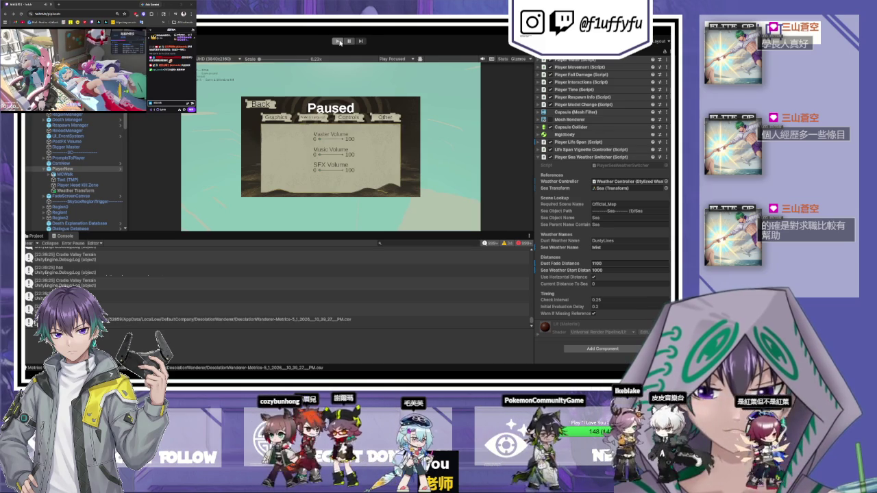
click(338, 41)
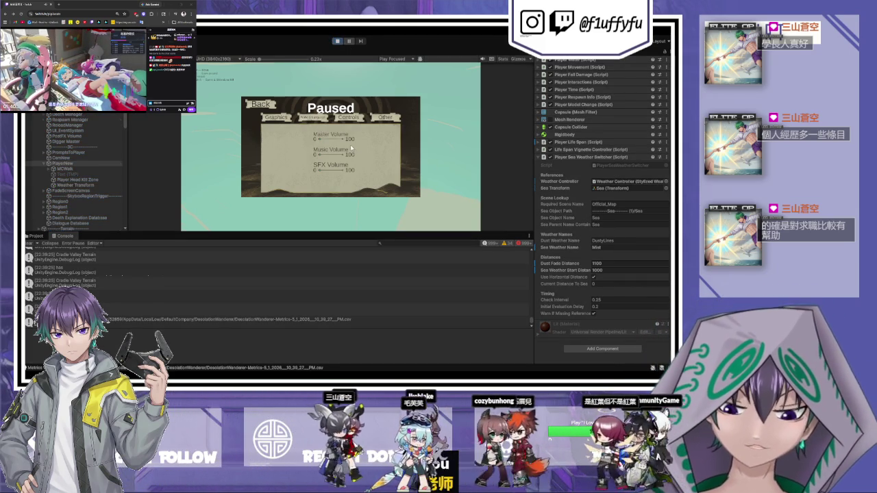
Walk the player off the green patch onto the sand and pause the game
key(w)
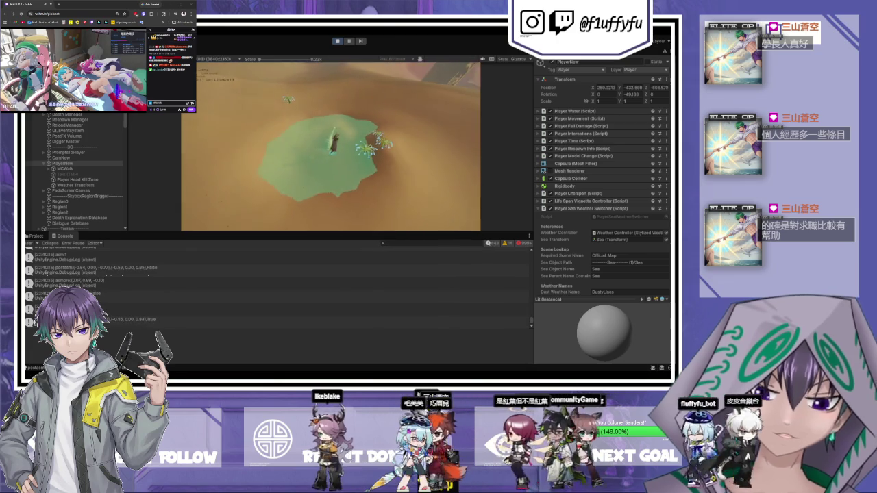
key(w)
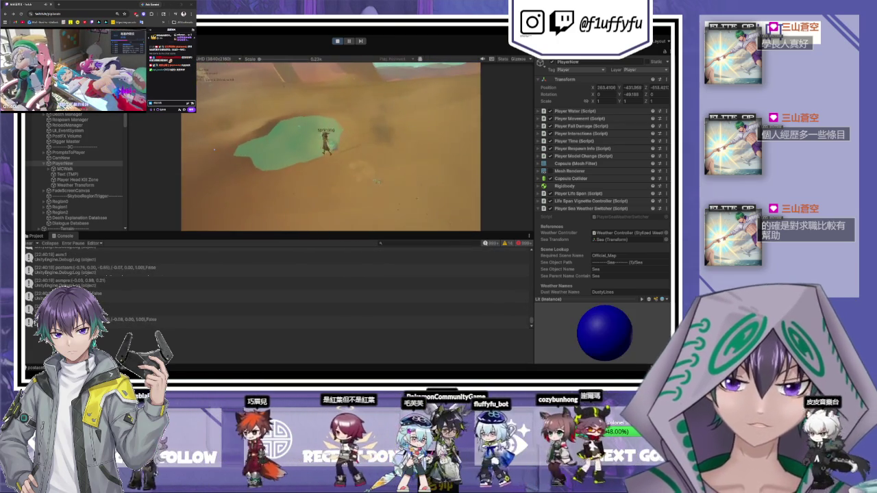
key(Escape)
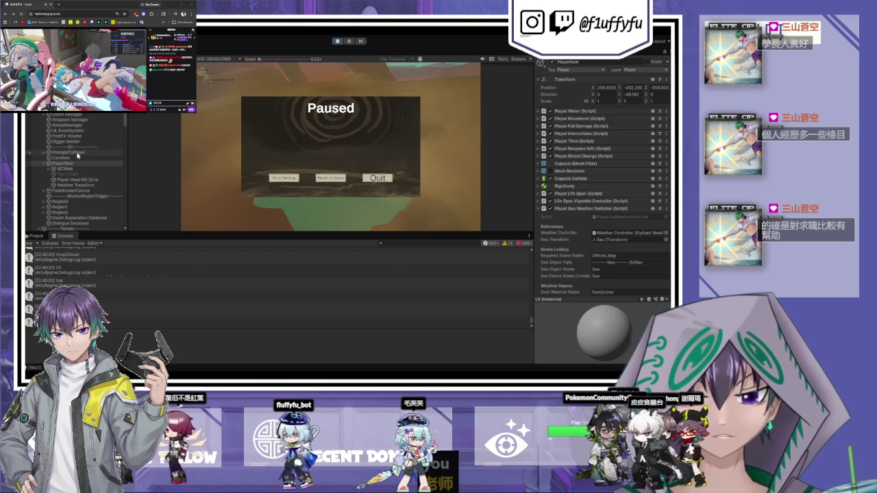
Select PlayerNew and expand its Player Water settings, showing Max Water Capacity 200
scroll(94, 151, down, 4)
scroll(95, 152, down, 5)
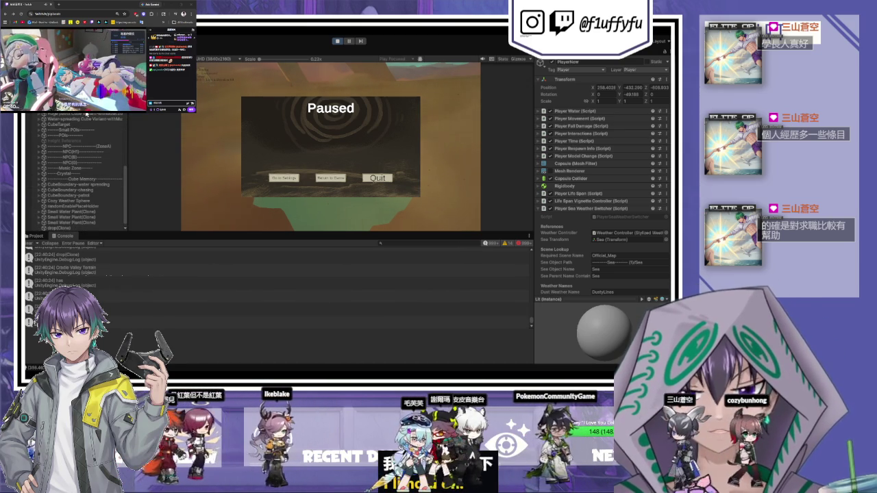
scroll(93, 151, down, 8)
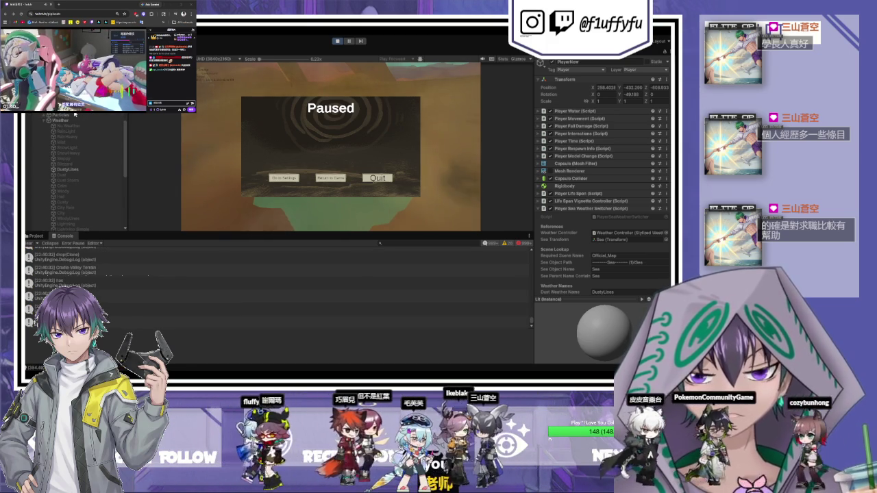
scroll(84, 137, up, 3)
scroll(82, 142, up, 6)
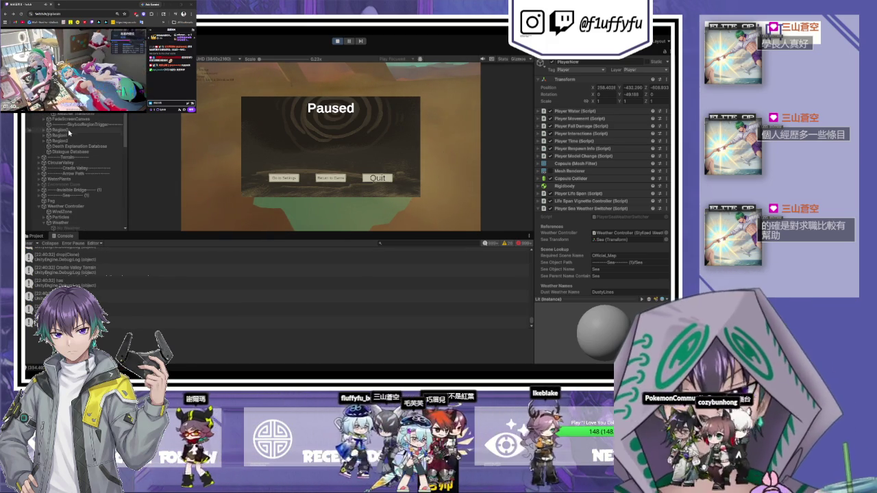
click(52, 134)
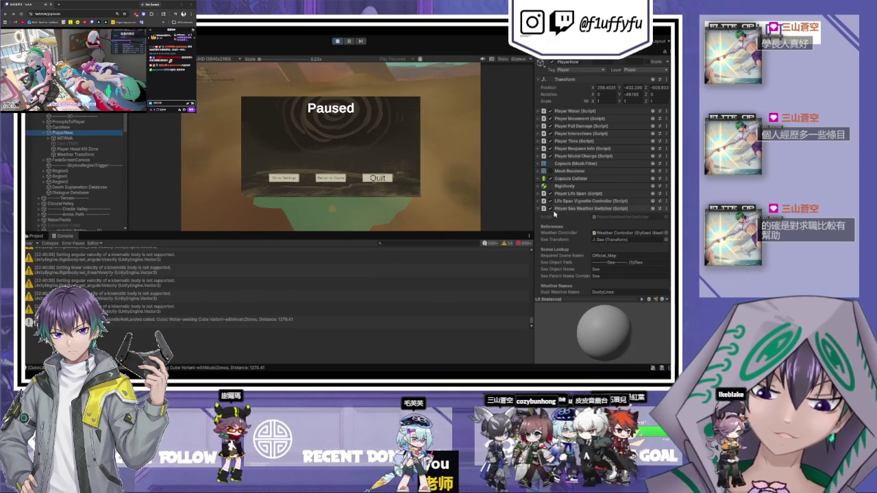
scroll(560, 203, down, 1)
scroll(558, 195, down, 1)
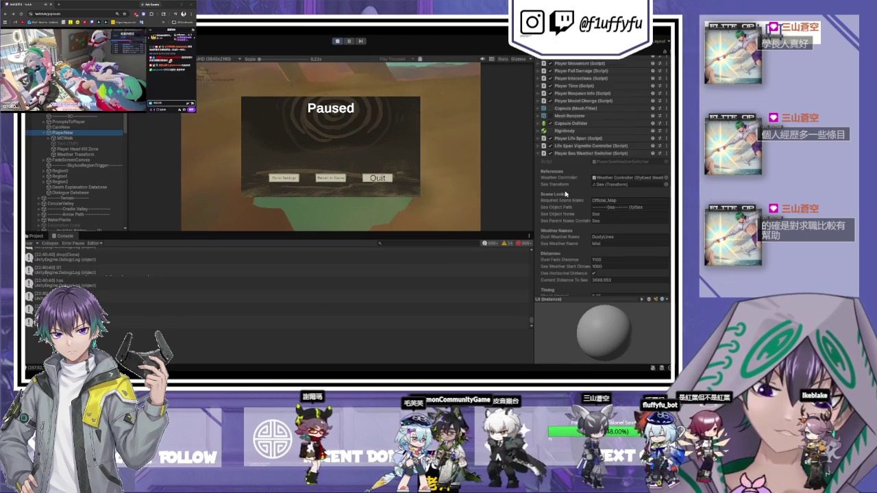
scroll(582, 137, up, 2)
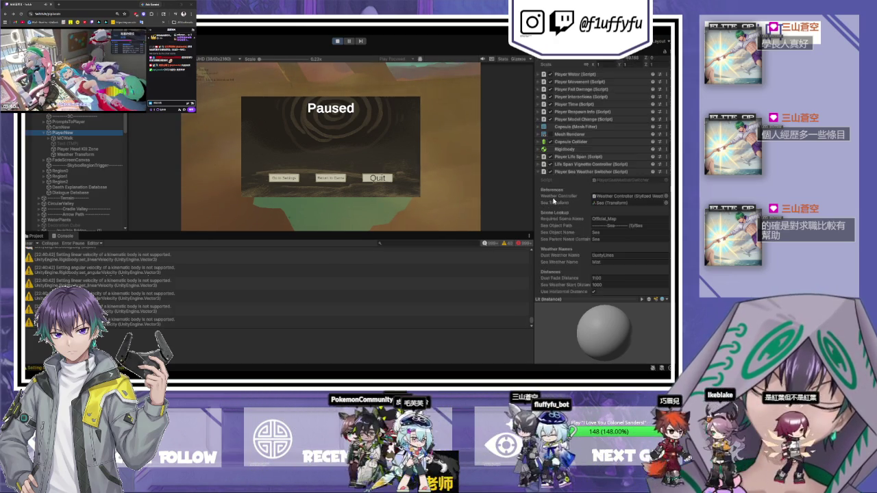
click(569, 112)
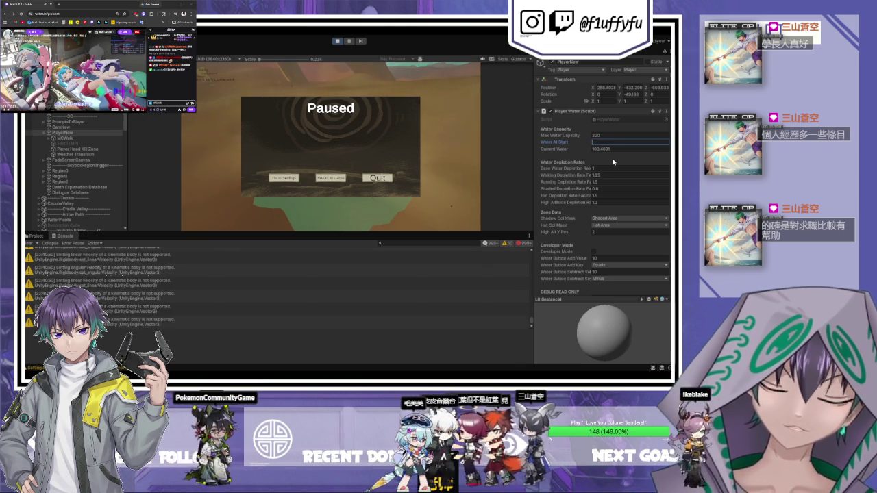
Set Water At Start to 30, raise Current Water to 2000000, and resume the playtest
text(30)
click(611, 149)
text(100000)
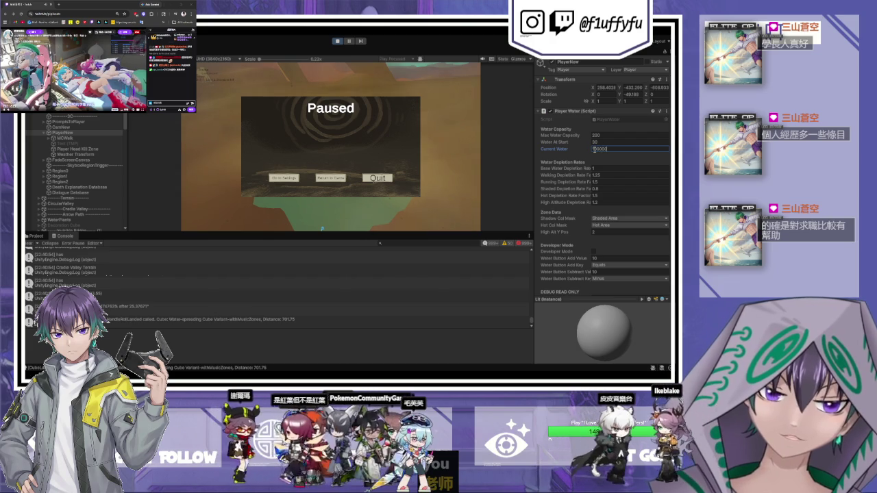
click(330, 178)
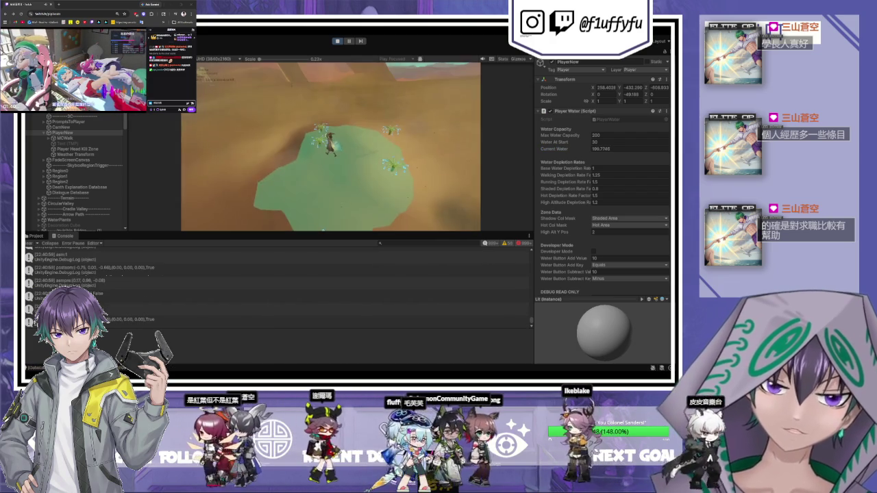
key(Escape)
text(0000)
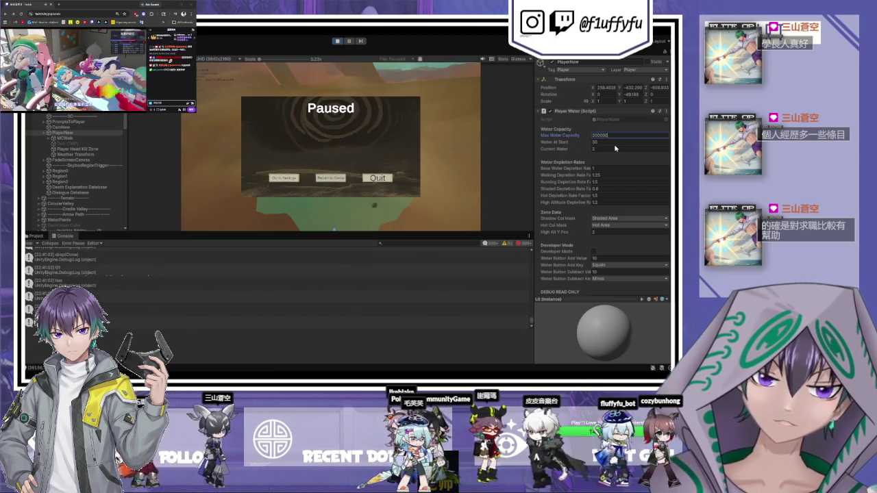
click(614, 148)
key(Tab)
click(336, 179)
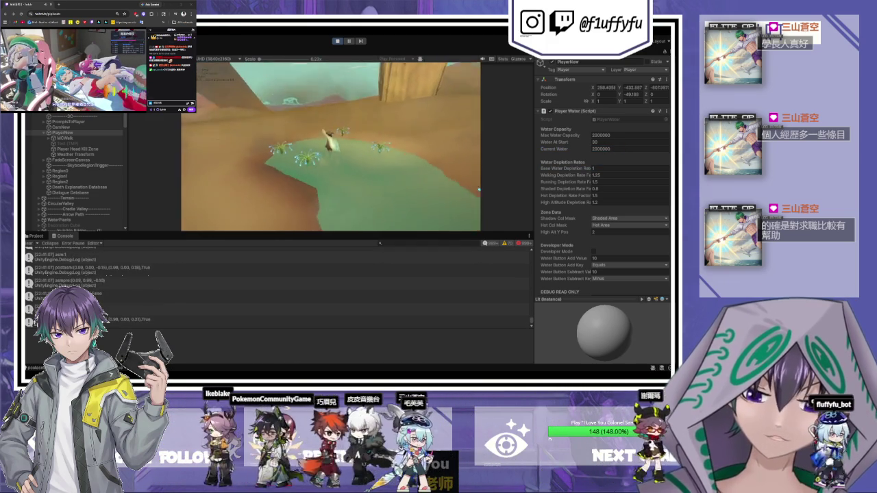
Pause to check the level in the Scene view, frame PlayerNew, and resume the game
key(Escape)
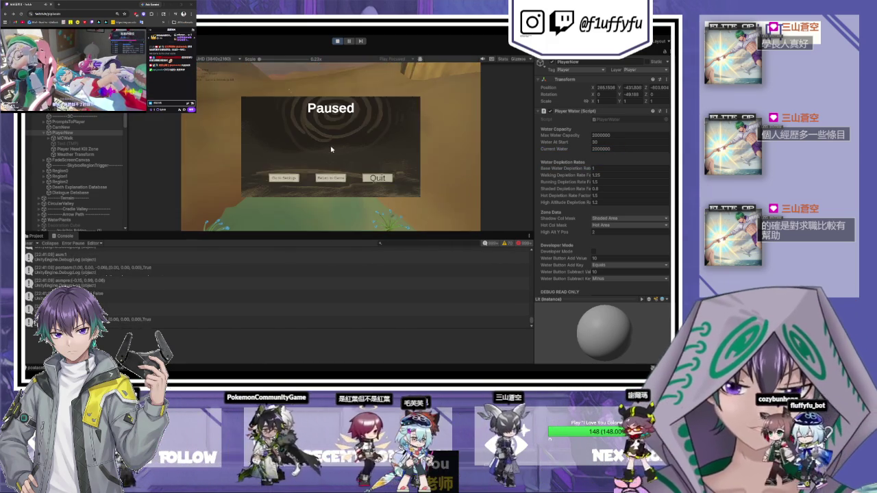
key(ctrl+1)
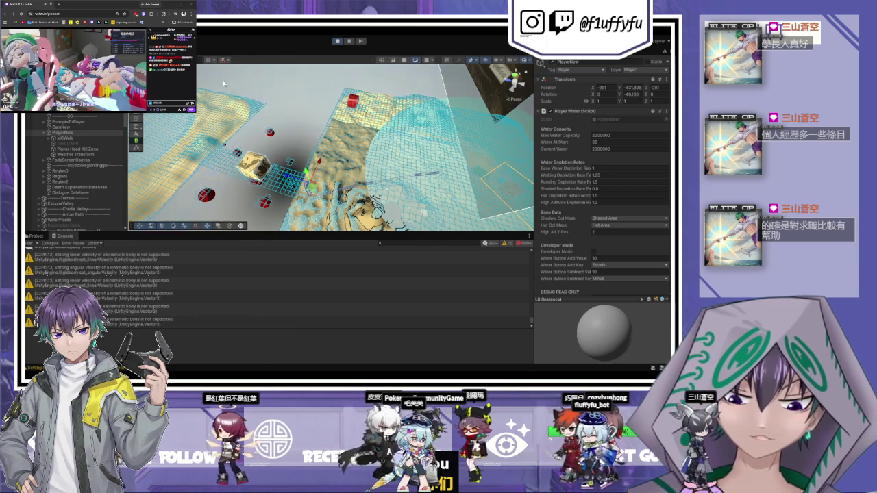
key(ctrl+2)
key(Escape)
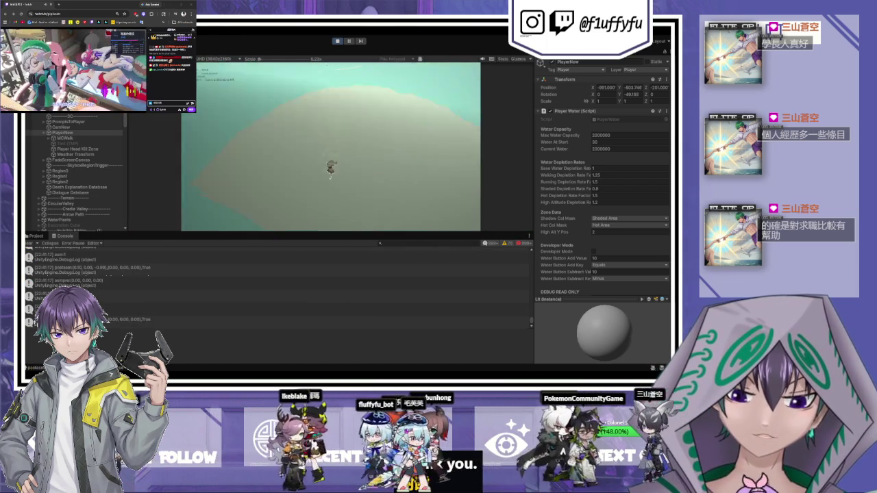
key(Escape)
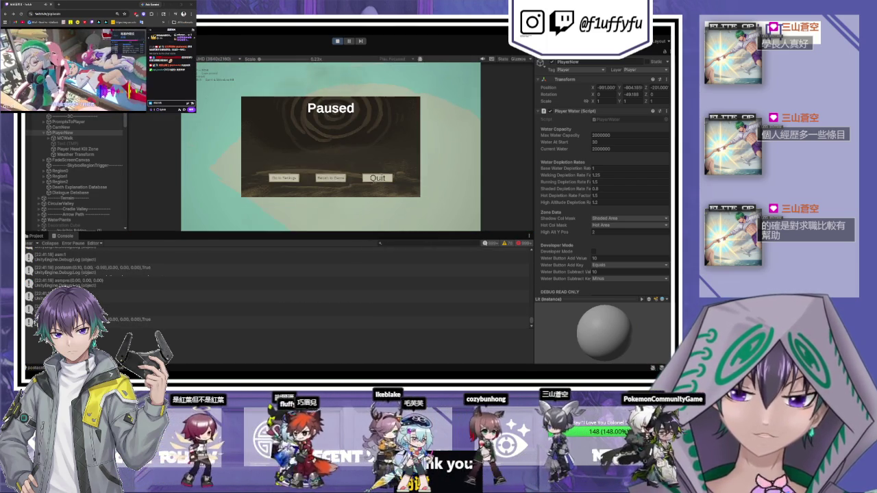
key(ctrl+1)
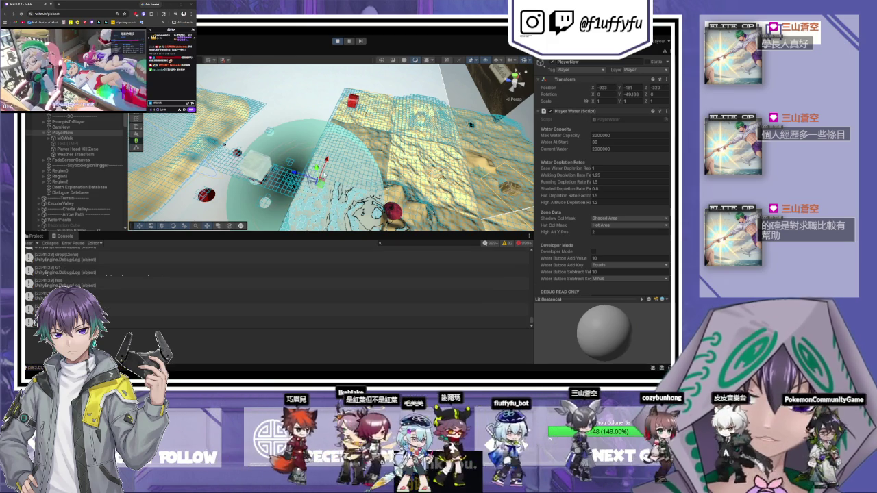
double_click(61, 133)
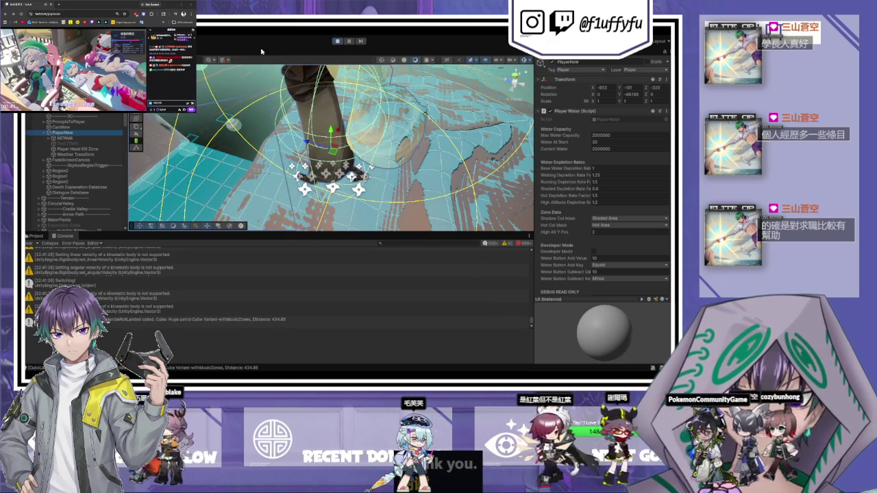
click(305, 49)
key(Escape)
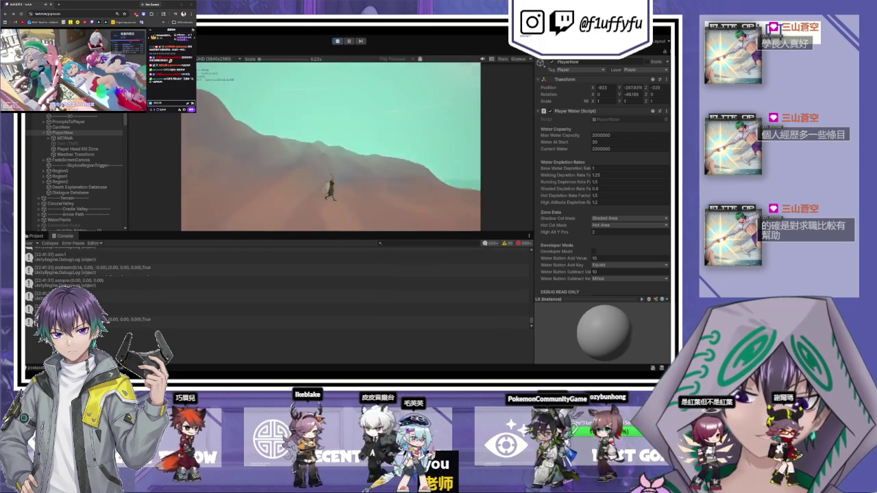
Pause again, then frame and orbit the Scene view close around the player
key(Escape)
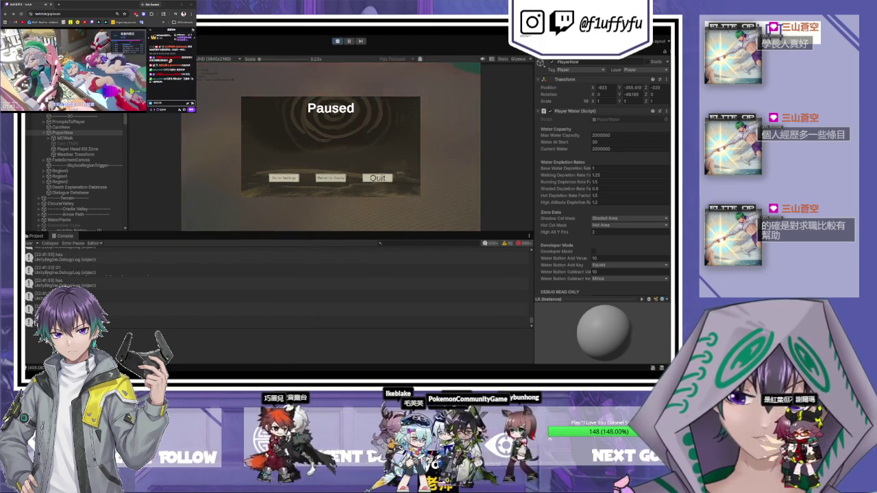
click(337, 41)
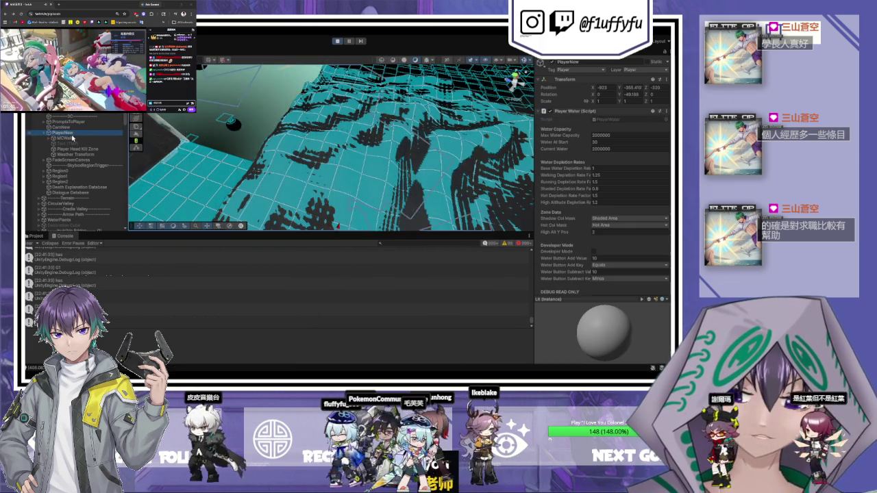
key(f)
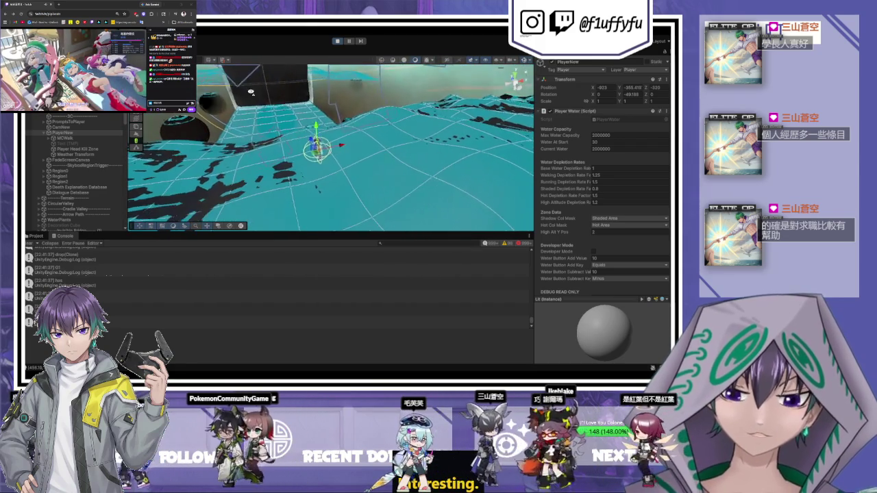
drag(250, 90, 334, 152)
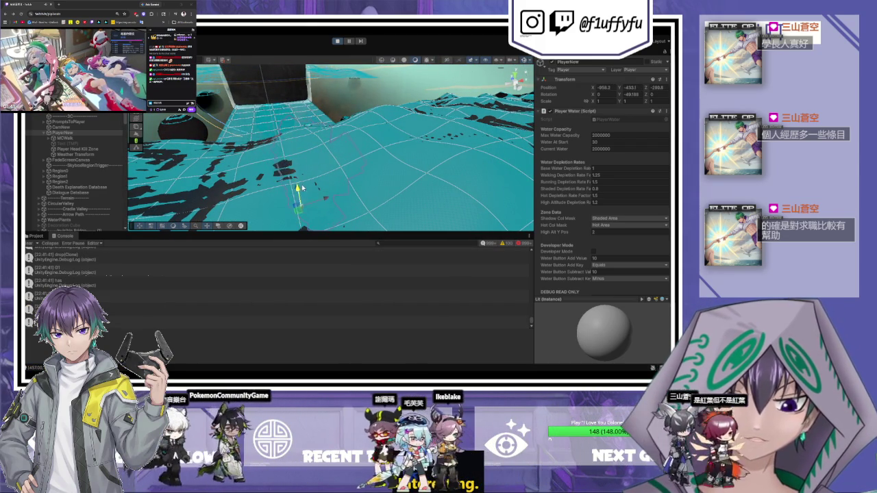
key(f)
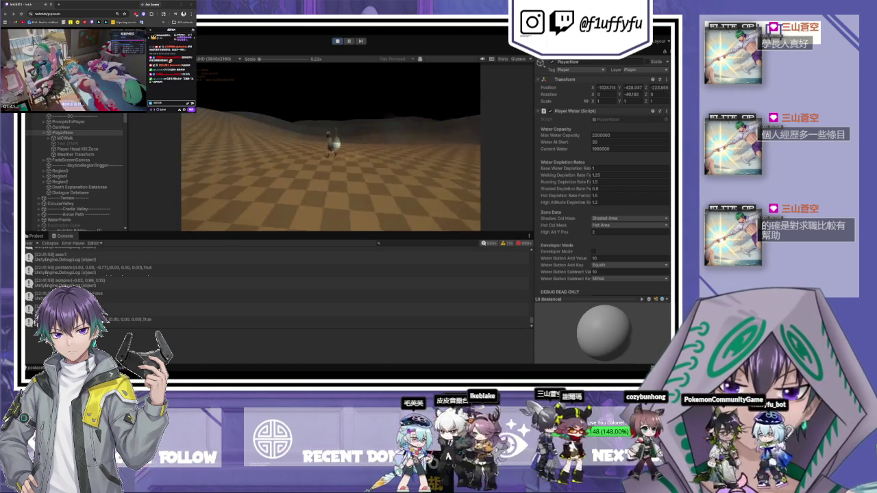
Pause, frame the player in the Scene view, and resume play in the Game view
key(Escape)
key(ctrl+1)
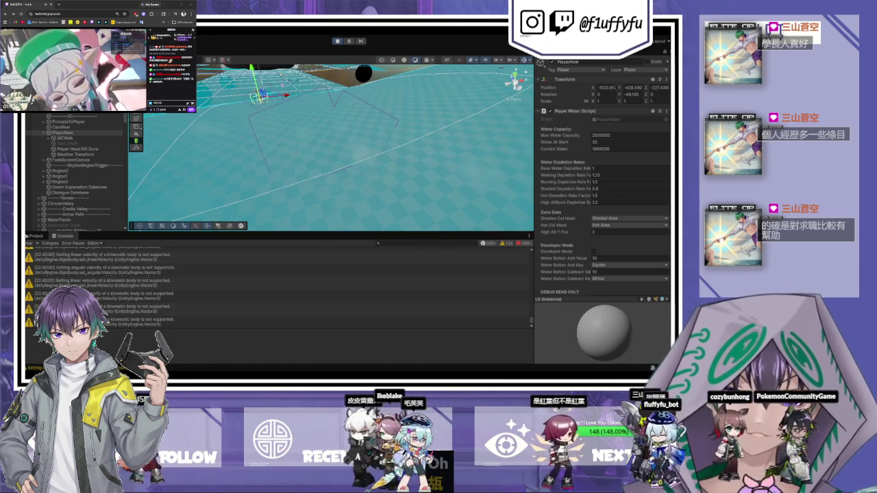
key(f)
key(ctrl+2)
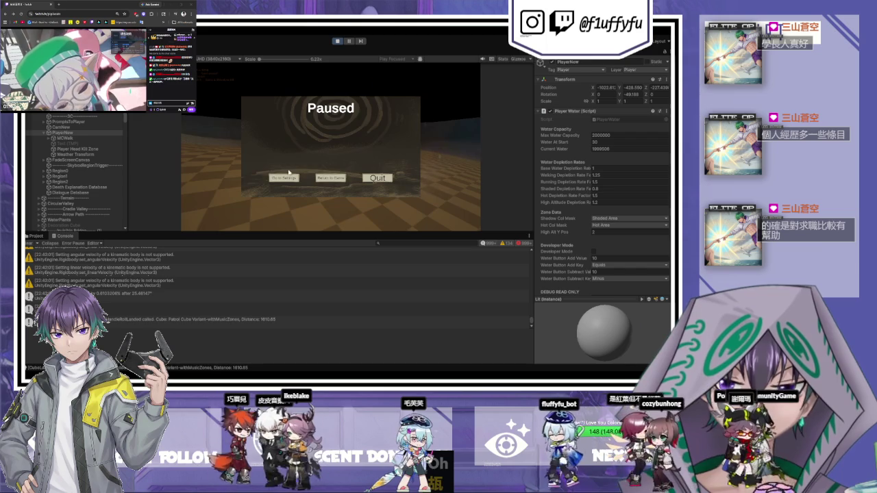
key(Escape)
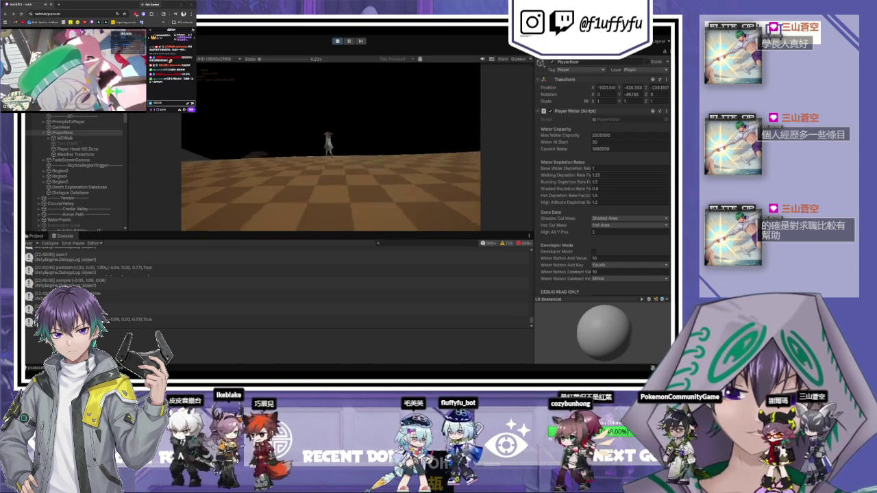
Walk the player forward with W through the dark stretch of desert
key(w)
key(w)
key(w)
key(w)
key(w)
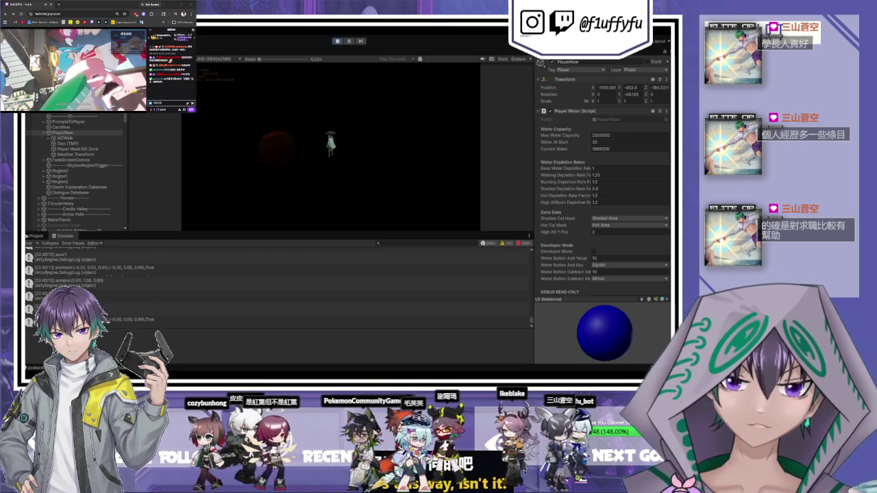
key(w)
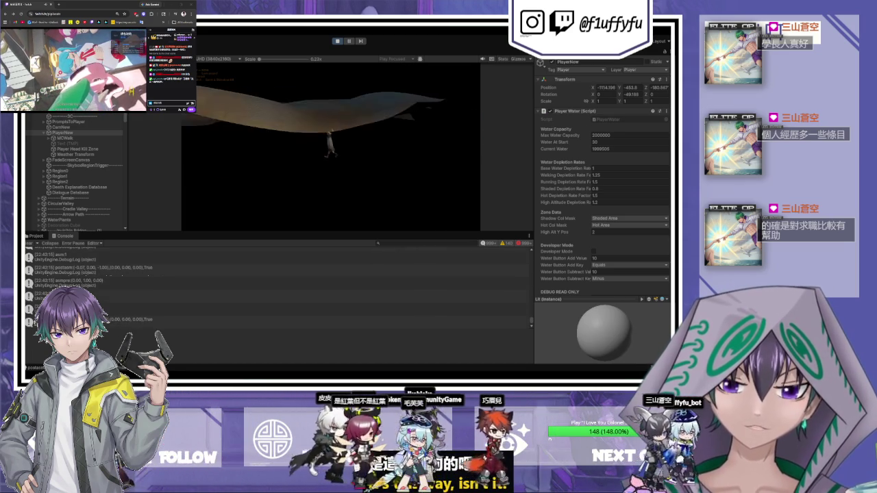
key(w)
key(w)
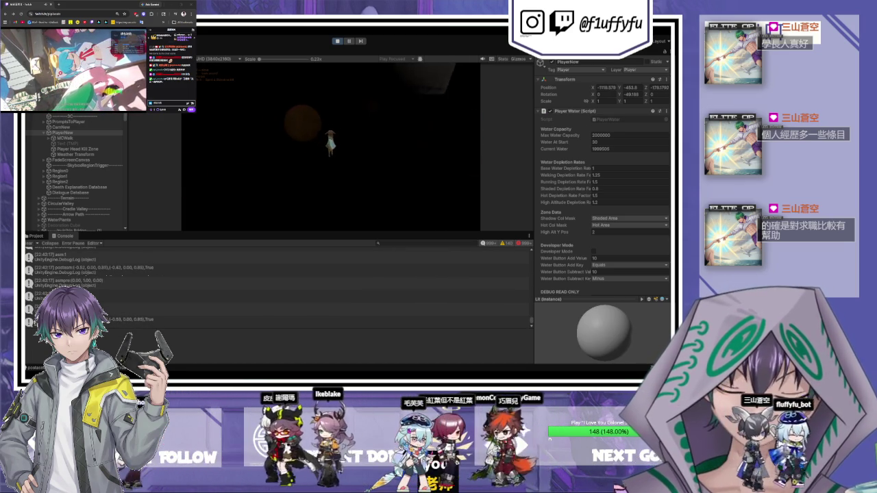
key(w)
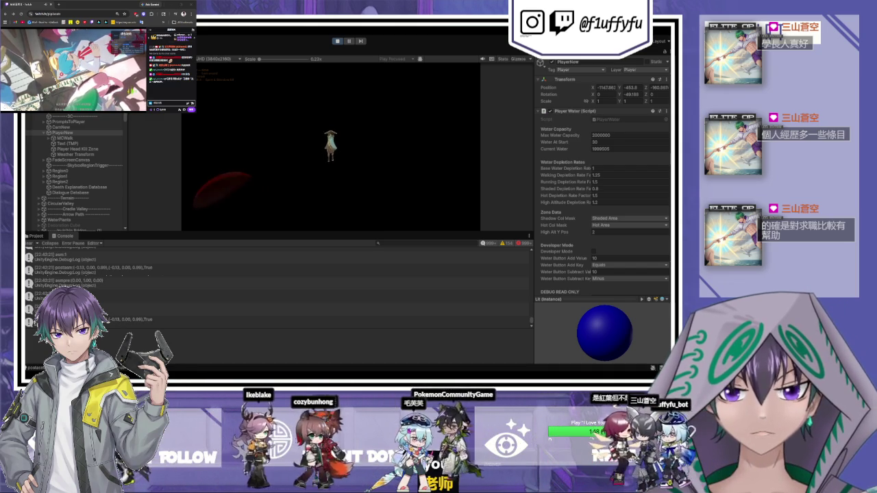
key(w)
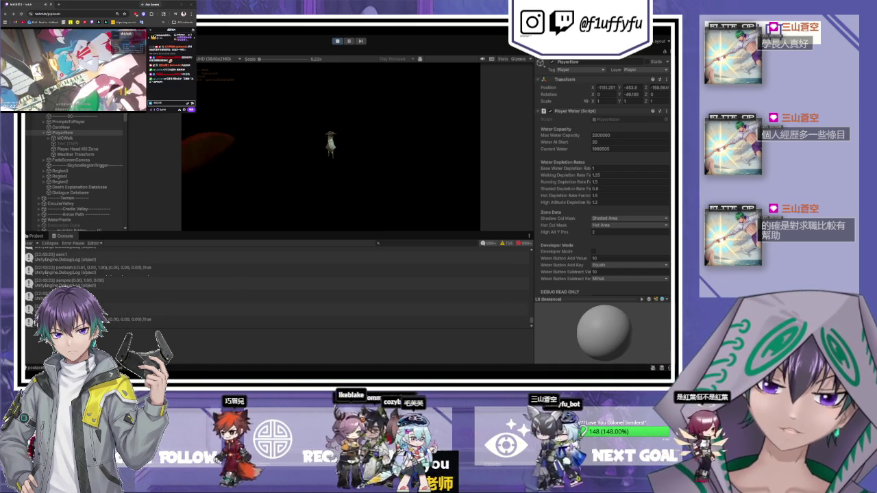
Pause on the Paused menu and scroll the Inspector down to the weather switcher
key(Escape)
scroll(587, 177, down, 3)
scroll(587, 177, down, 3)
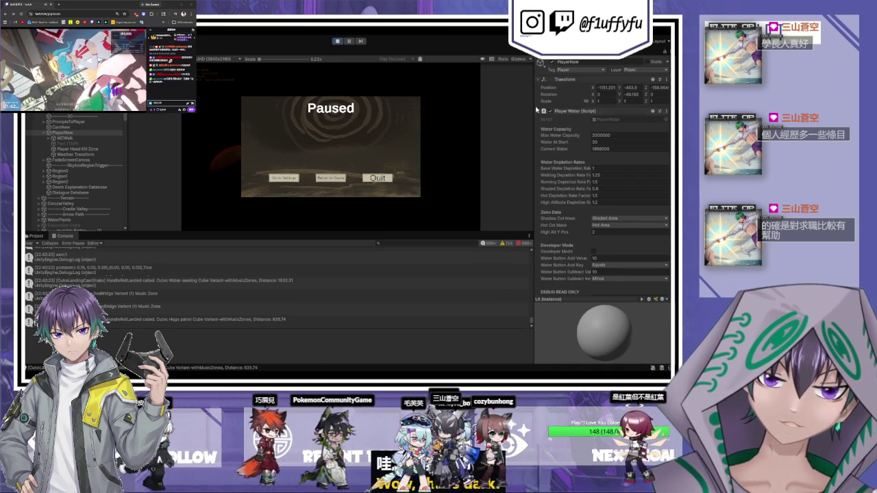
scroll(596, 180, down, 3)
scroll(600, 183, down, 3)
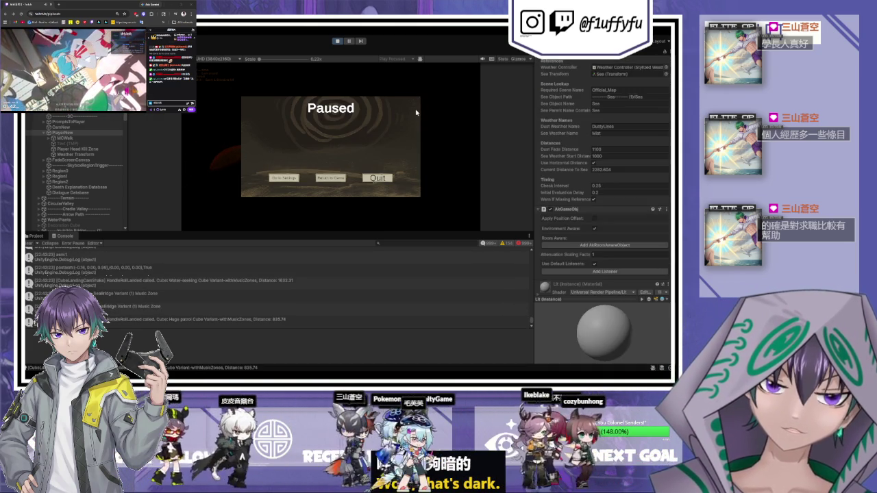
Resume briefly, pause, orbit down to the player, and drag it along the teal bridge
click(325, 180)
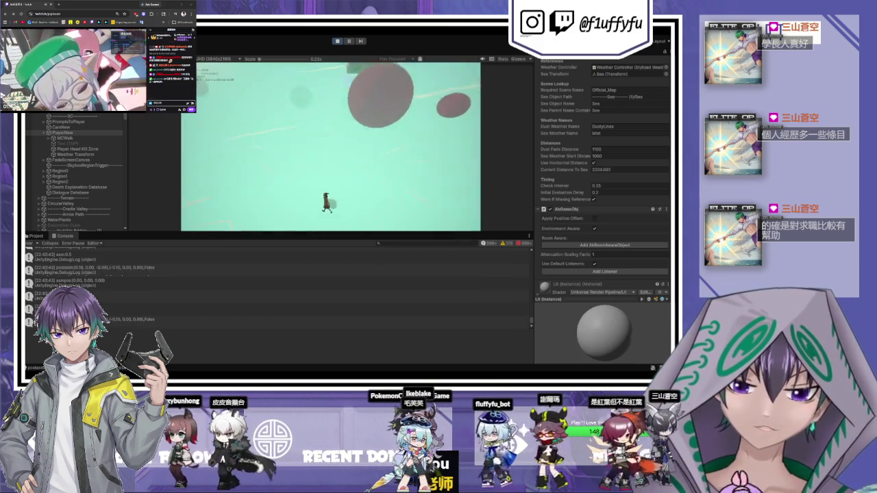
key(Escape)
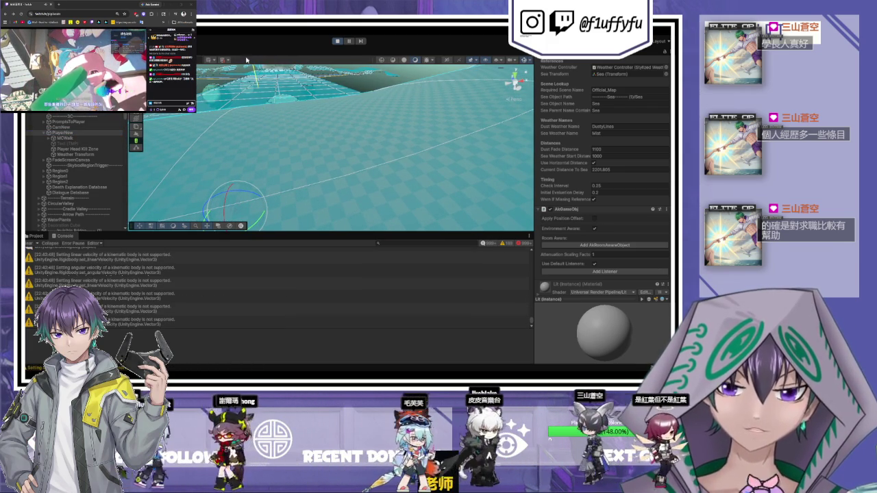
mouse_move(260, 86)
mouse_down()
mouse_move(328, 207)
mouse_move(328, 156)
mouse_move(336, 205)
mouse_move(327, 196)
mouse_move(323, 211)
mouse_move(320, 205)
mouse_up()
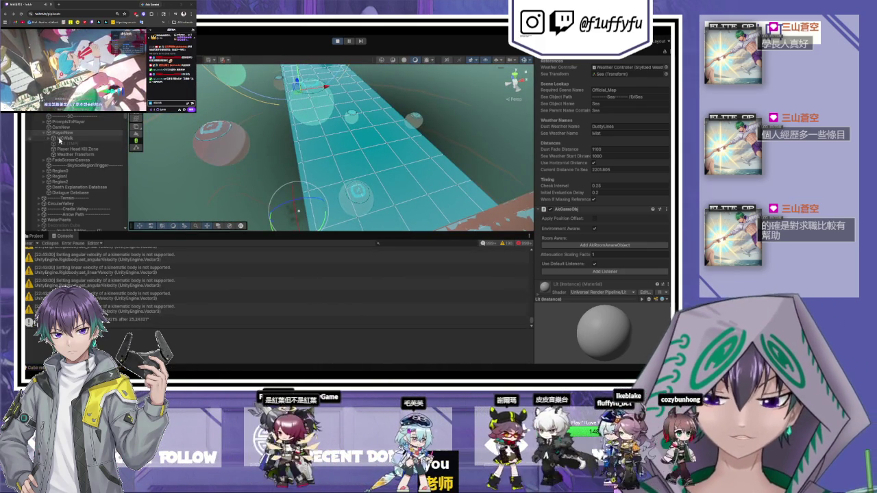
click(312, 92)
drag(312, 92, 338, 105)
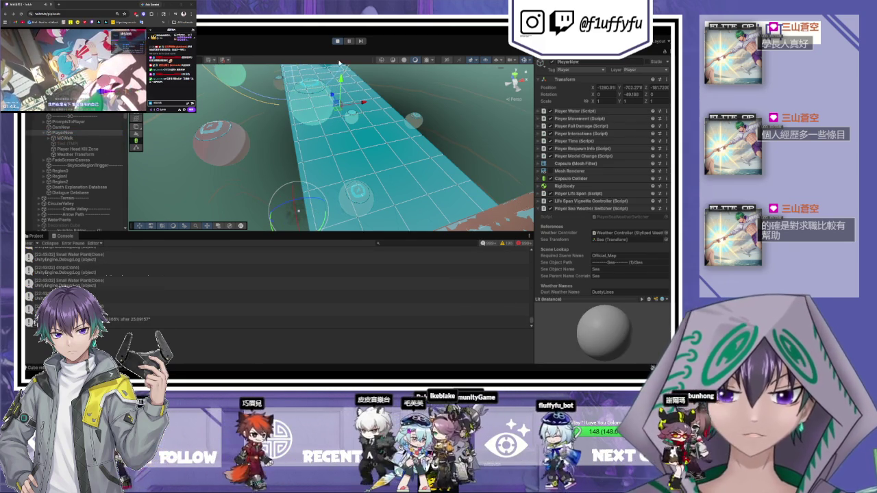
Resume the game, pause to check the Scene view, then play on until the crush death
key(ctrl+2)
click(340, 180)
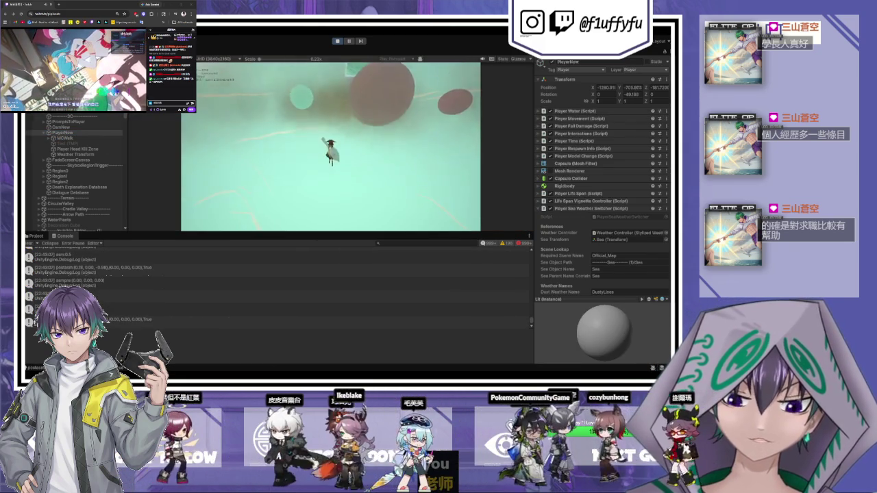
key(Escape)
key(ctrl+1)
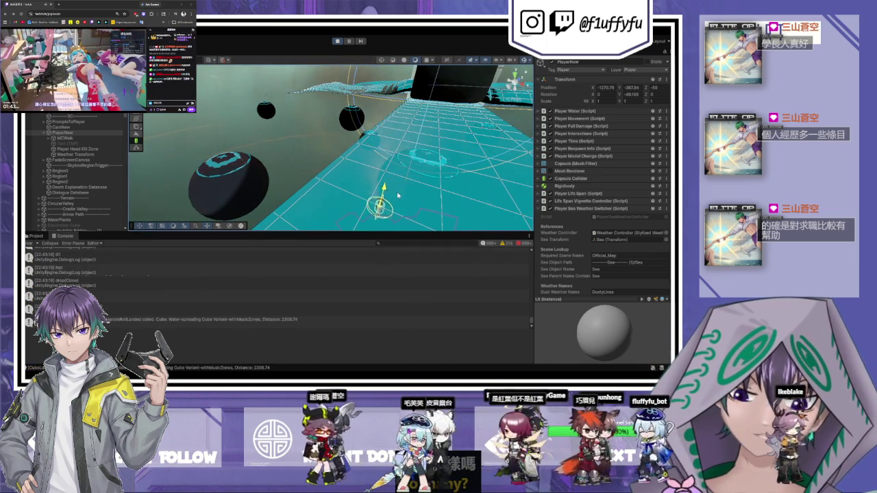
key(Escape)
click(338, 176)
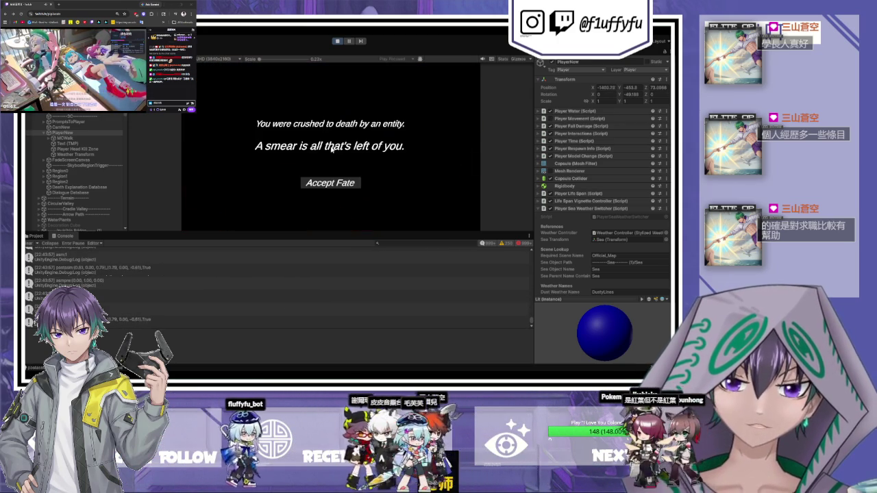
Orbit the Scene view around the player beside the black block and press Play again
key(ctrl+1)
drag(322, 113, 356, 117)
mouse_move(354, 214)
mouse_down()
mouse_move(249, 189)
mouse_move(290, 194)
mouse_move(335, 223)
mouse_up()
click(338, 43)
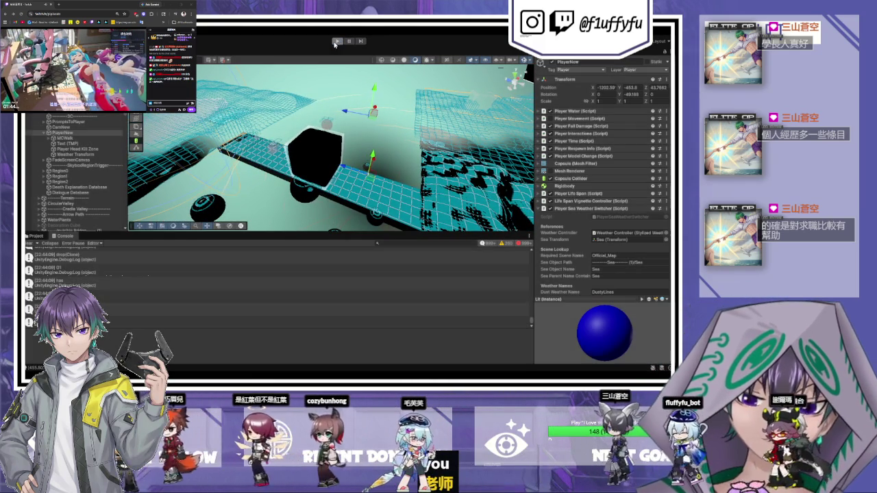
Stop, turn the view toward the walkway and black hexagon, and replay until crushed by an entity
click(336, 41)
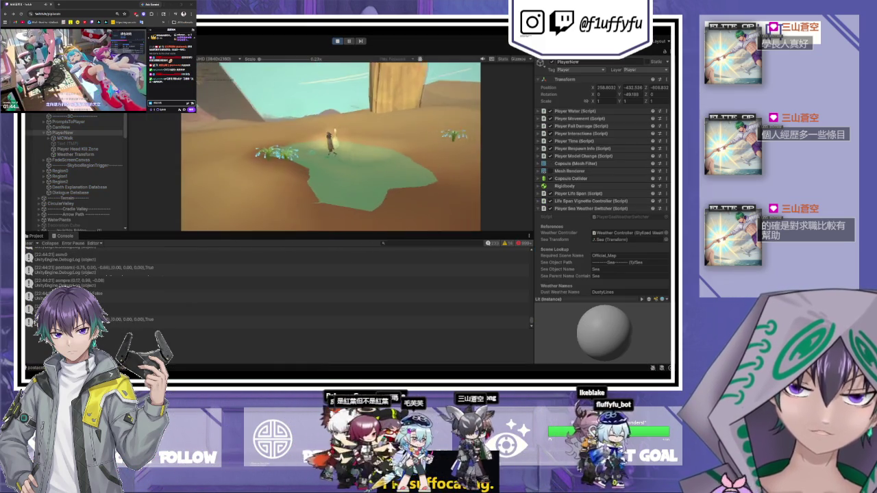
drag(304, 135, 439, 123)
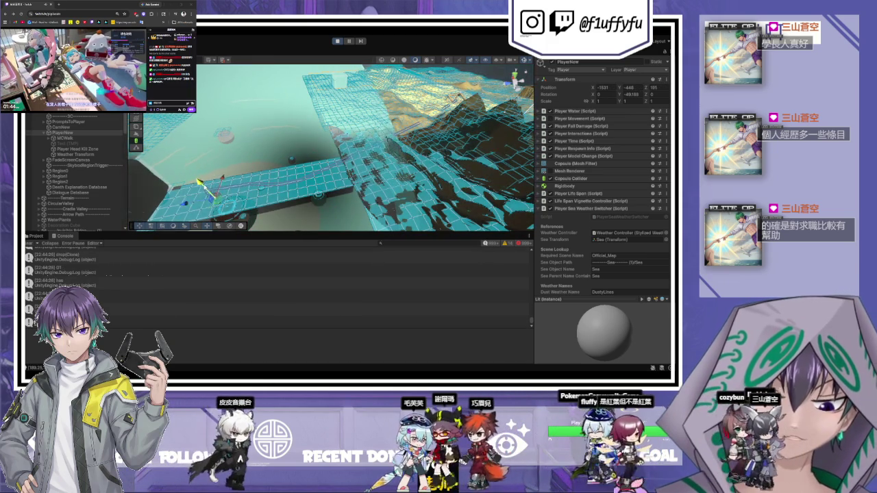
drag(220, 205, 281, 191)
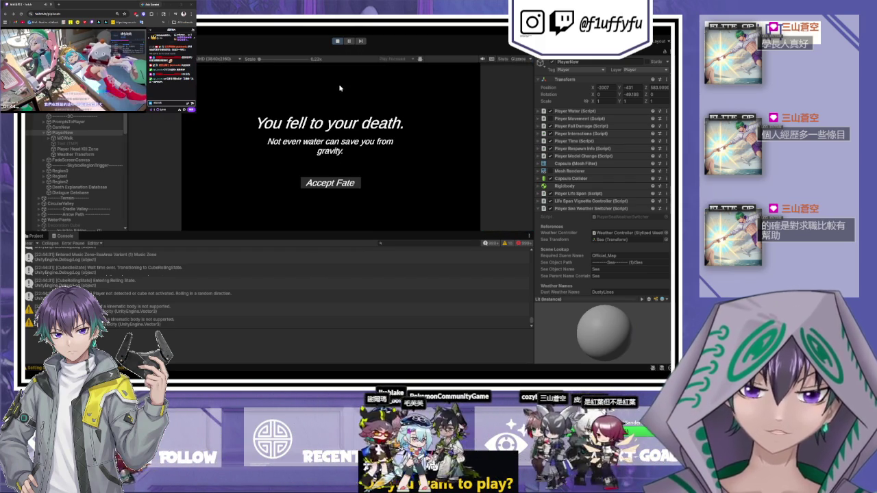
click(337, 41)
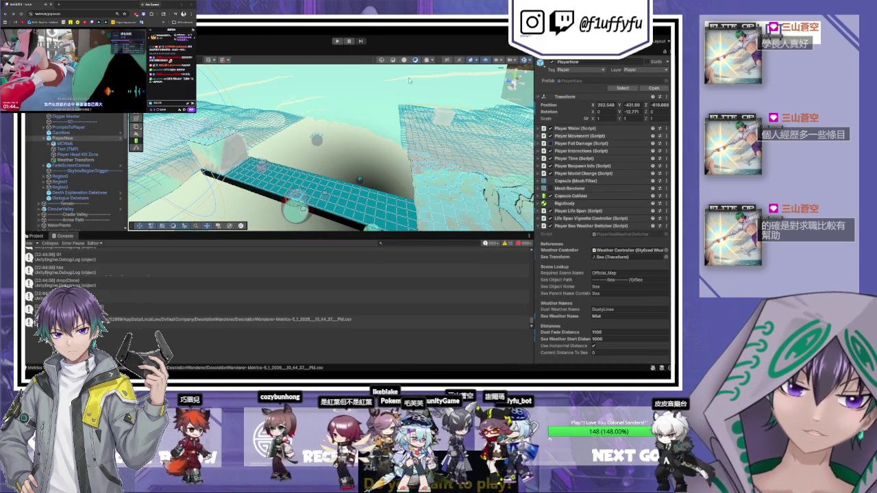
click(337, 41)
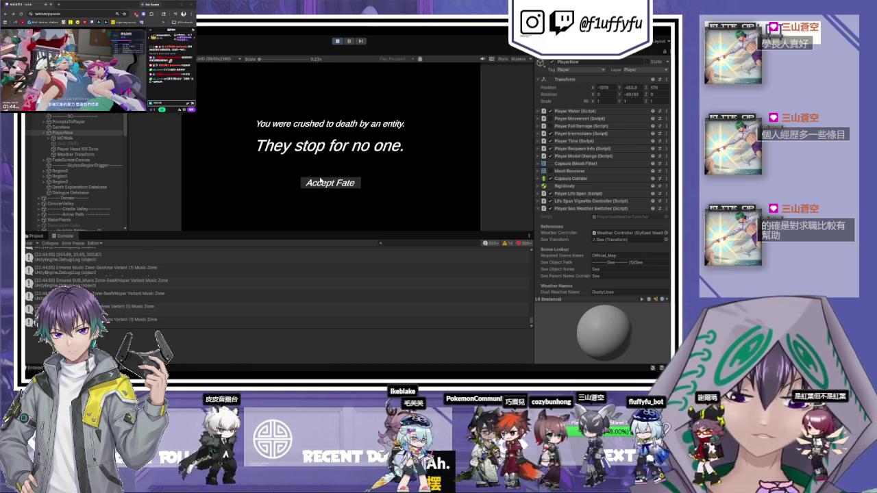
click(338, 41)
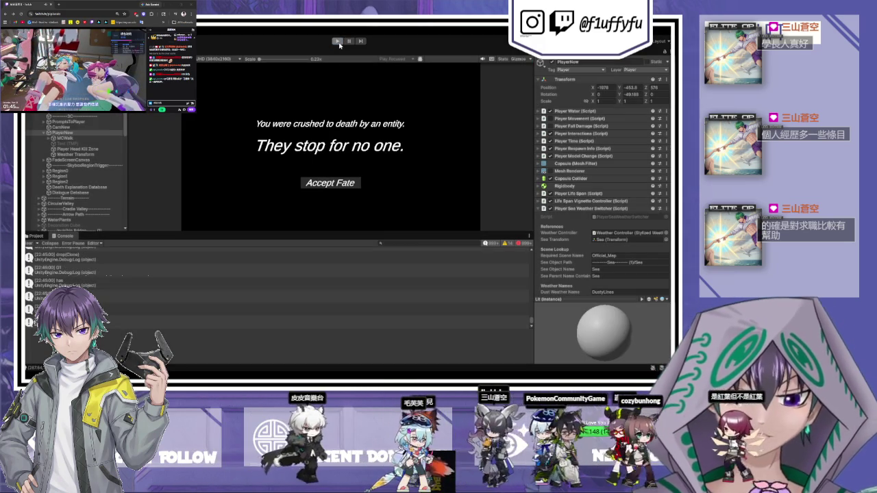
Start a new playtest and arrange the Scene and Game views side by side
click(337, 41)
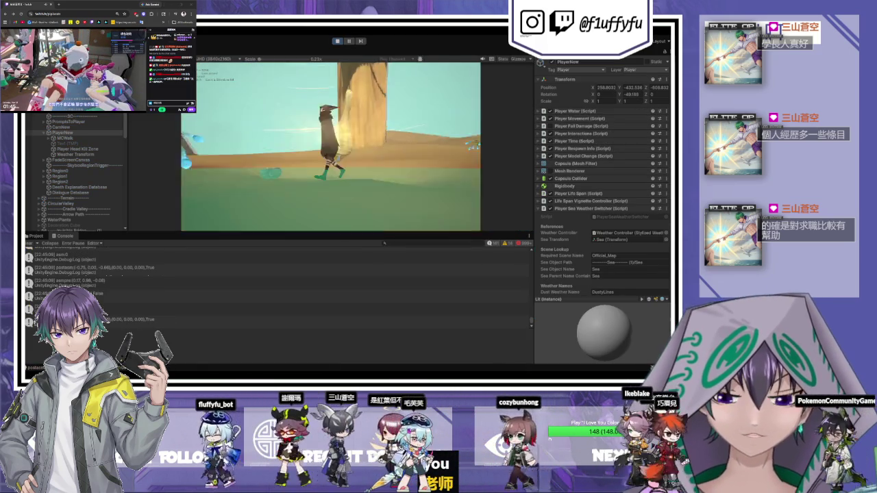
key(f)
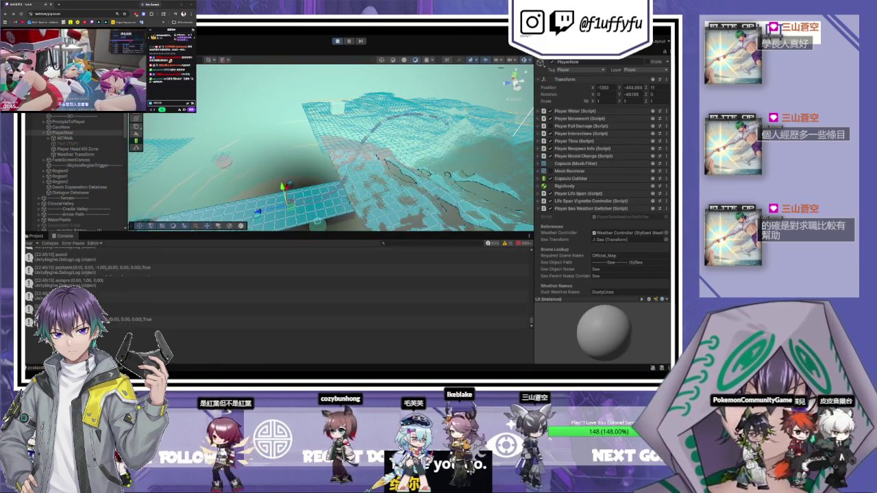
key(ctrl+2)
key(shift+space)
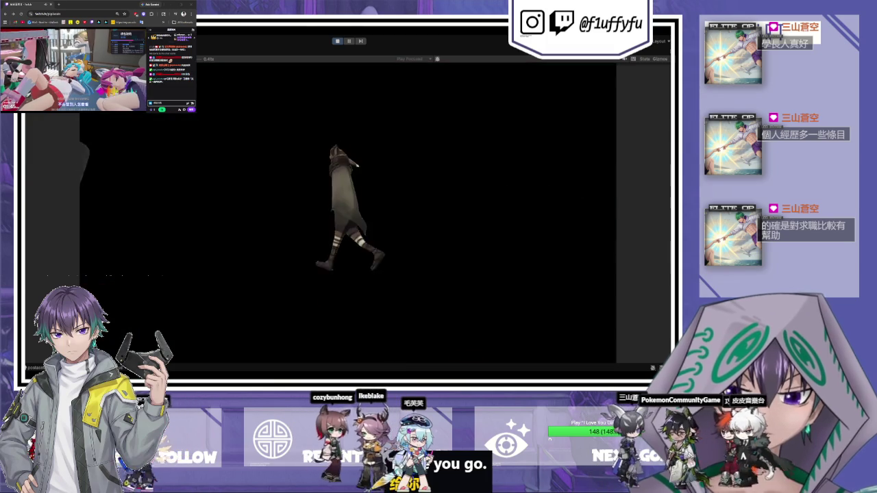
key(shift+space)
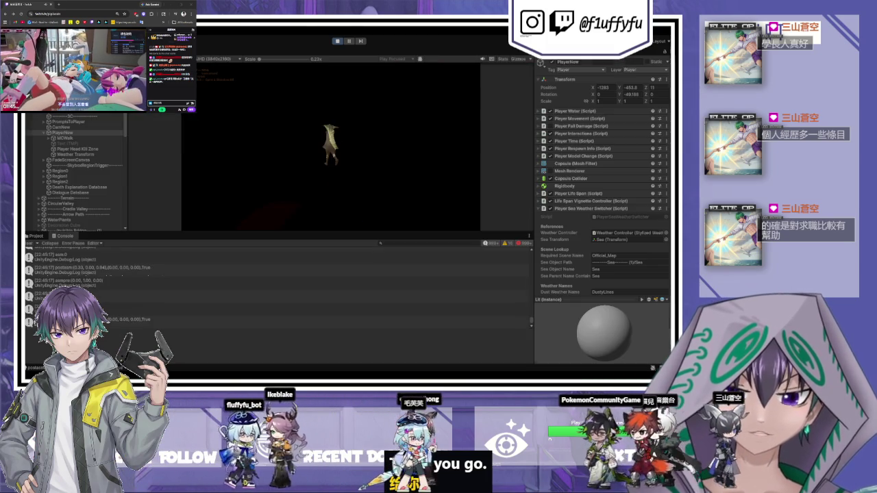
key(ctrl+1)
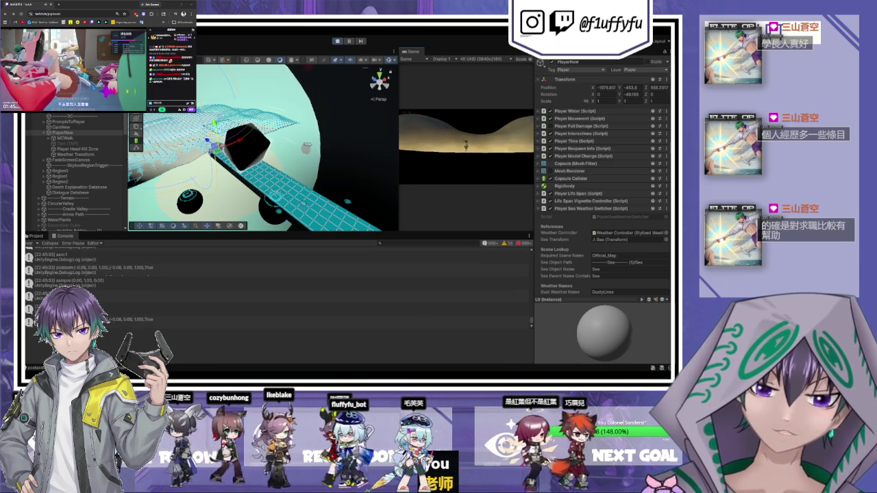
Pause, select Fog (1) in the Hierarchy, and resume until the thirst death screen
key(Escape)
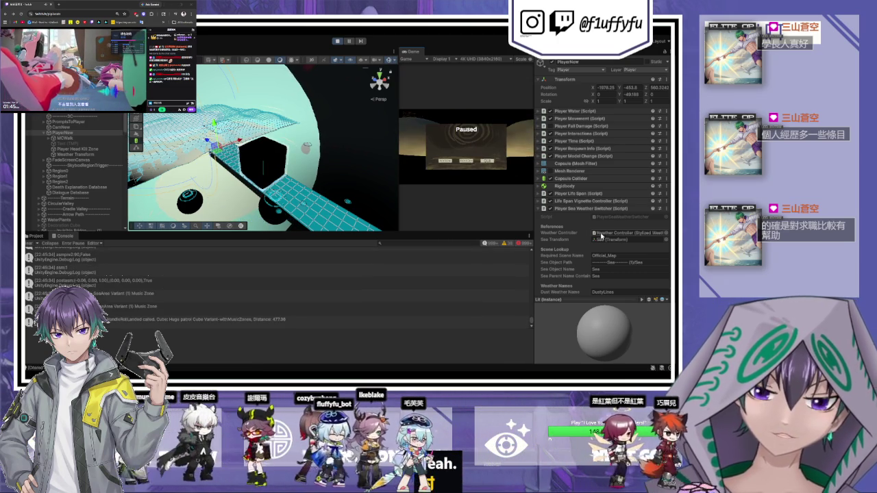
scroll(601, 233, down, 5)
click(383, 156)
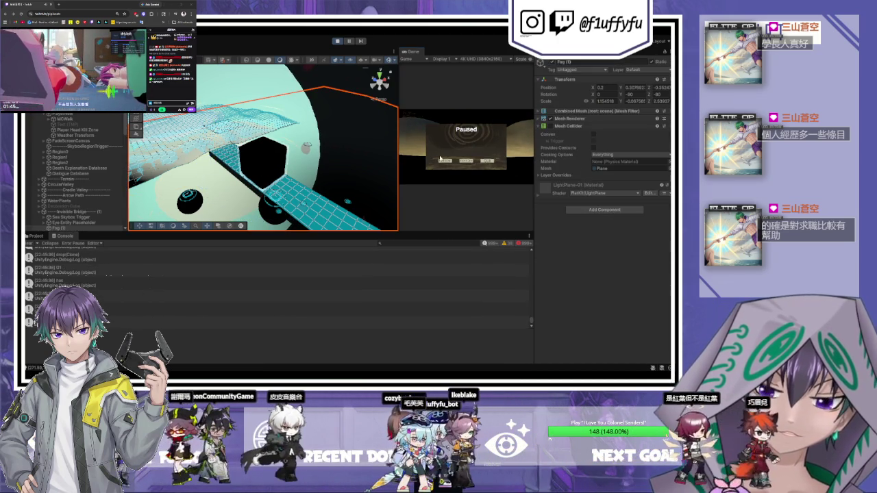
click(465, 162)
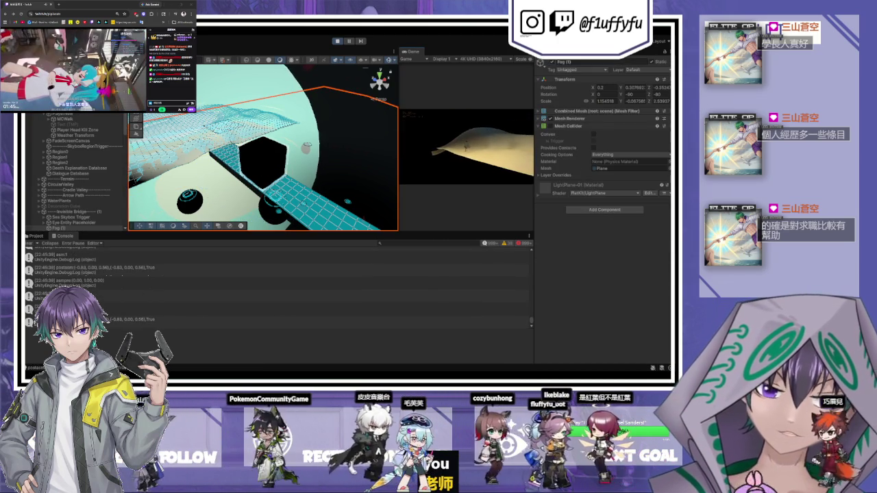
click(334, 157)
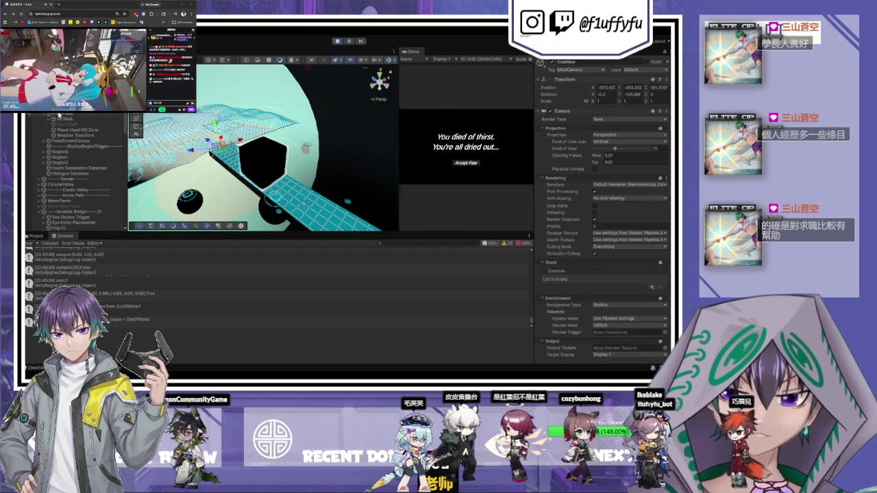
Stop play, set Player Water's Max Water Capacity and Water At Start to 2000000, and replay
click(303, 106)
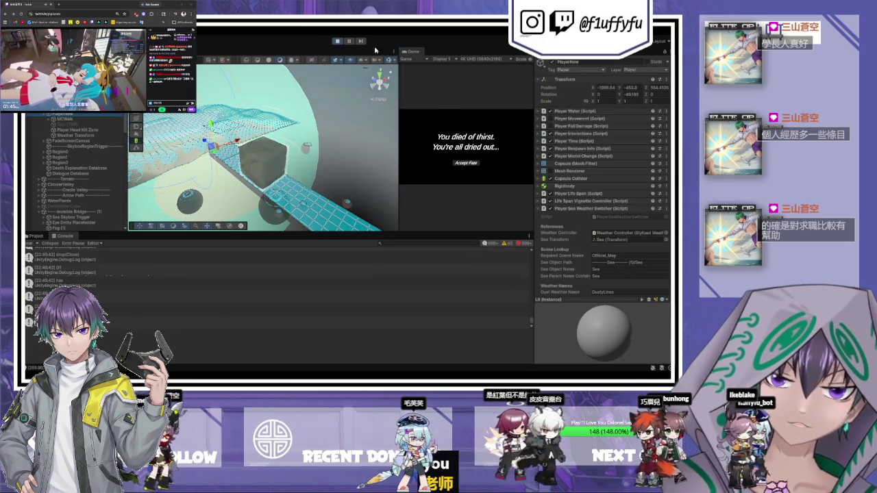
key(ctrl+p)
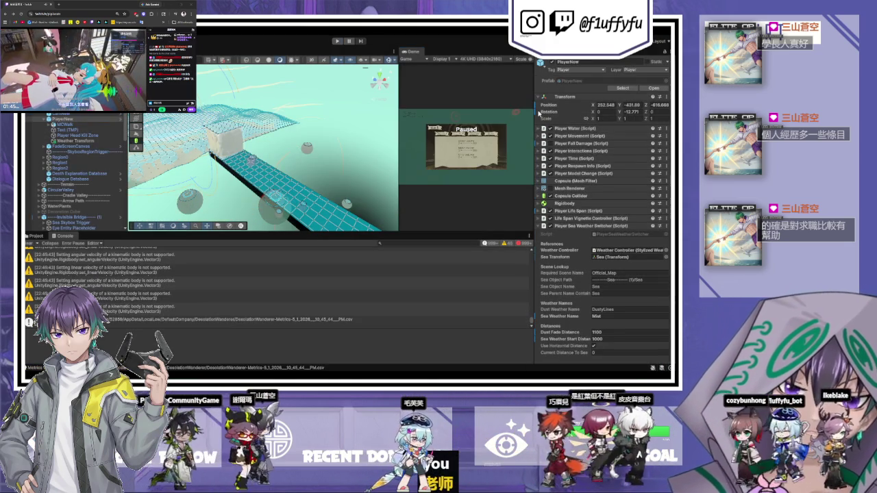
click(539, 129)
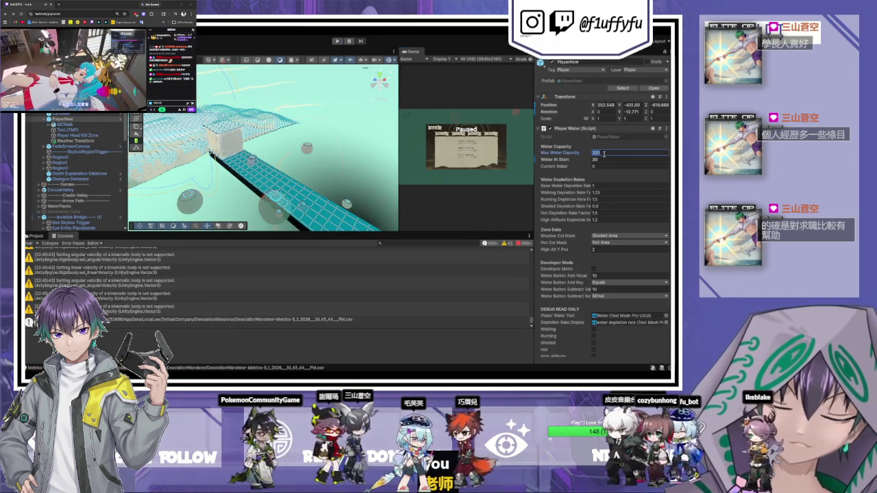
click(337, 40)
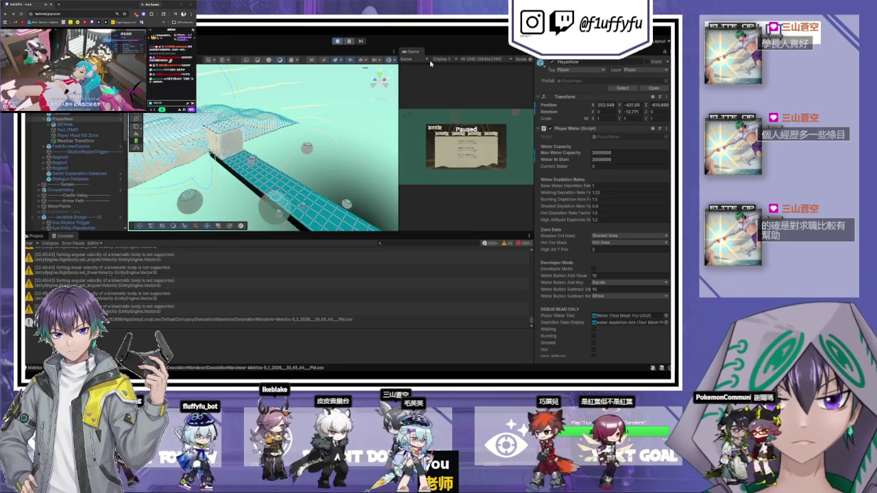
click(539, 110)
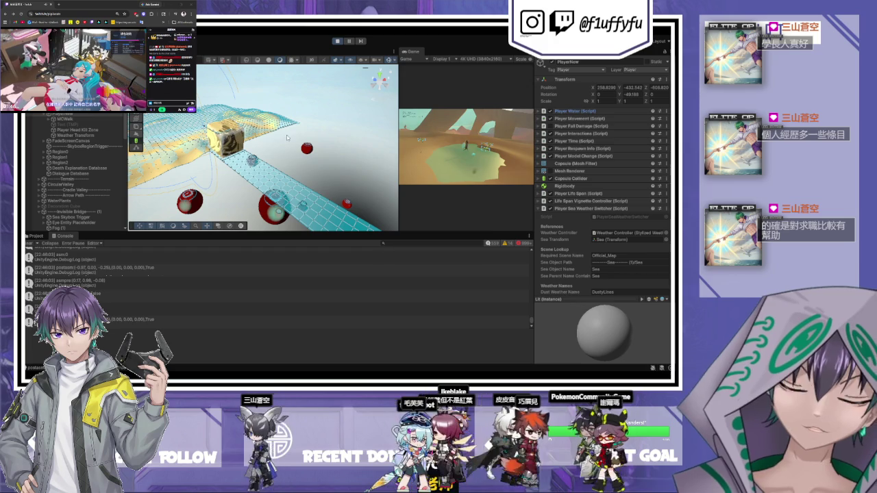
Restart the playtest, orbit the Scene camera around the player, toggle pause with Esc, and select Fog (1)
drag(320, 138, 393, 119)
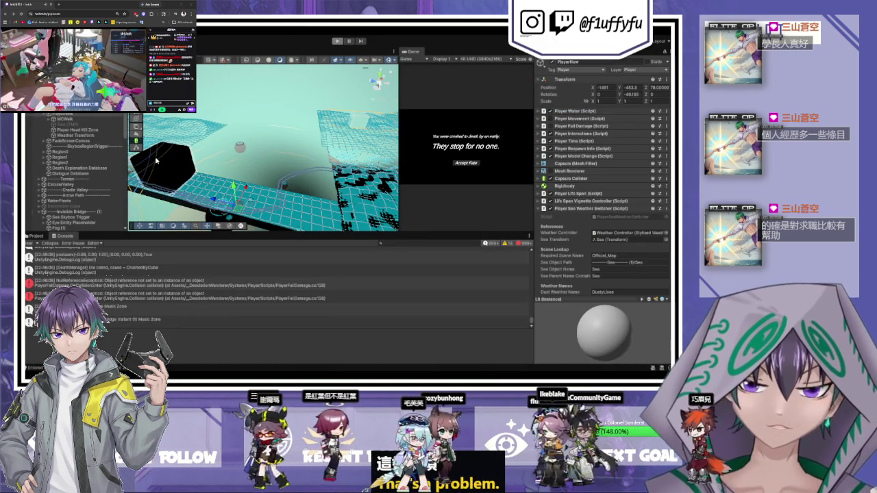
click(336, 41)
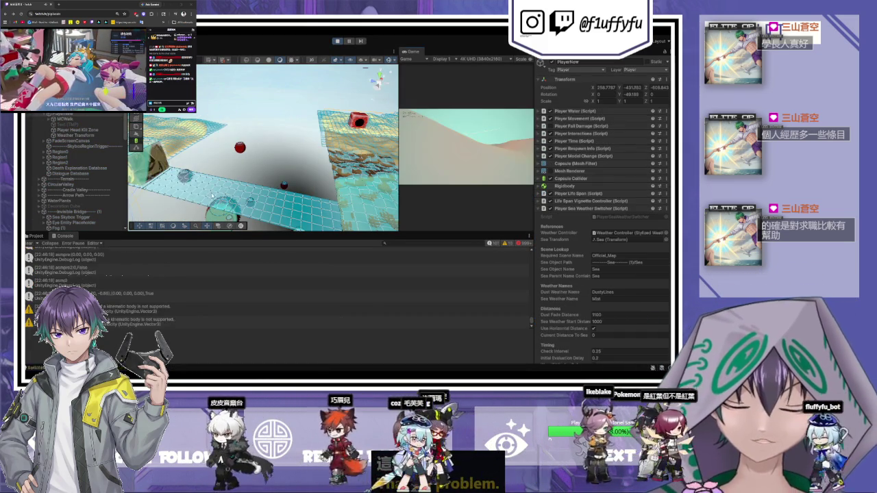
key(Escape)
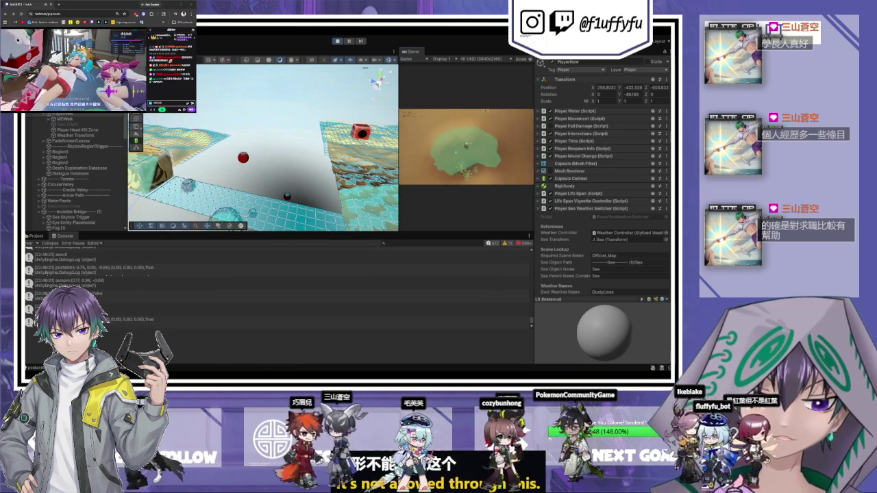
drag(295, 151, 364, 132)
mouse_move(295, 169)
mouse_down()
mouse_move(308, 199)
mouse_move(216, 63)
mouse_up()
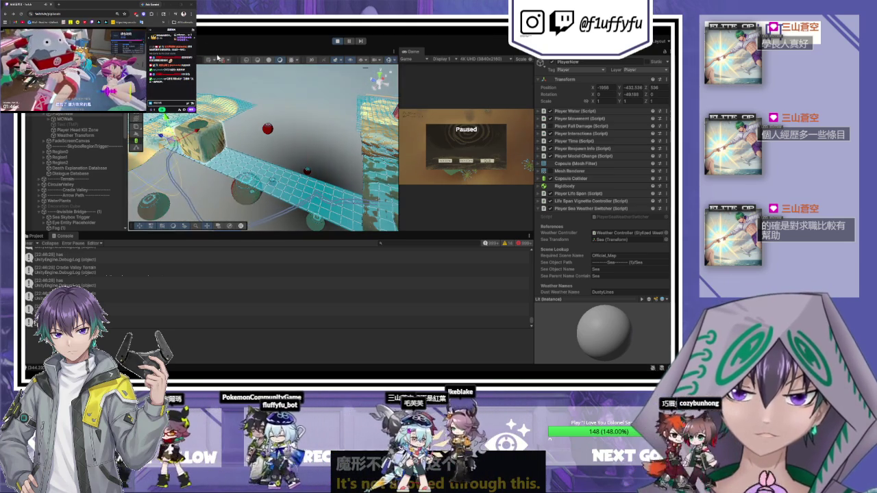
key(Escape)
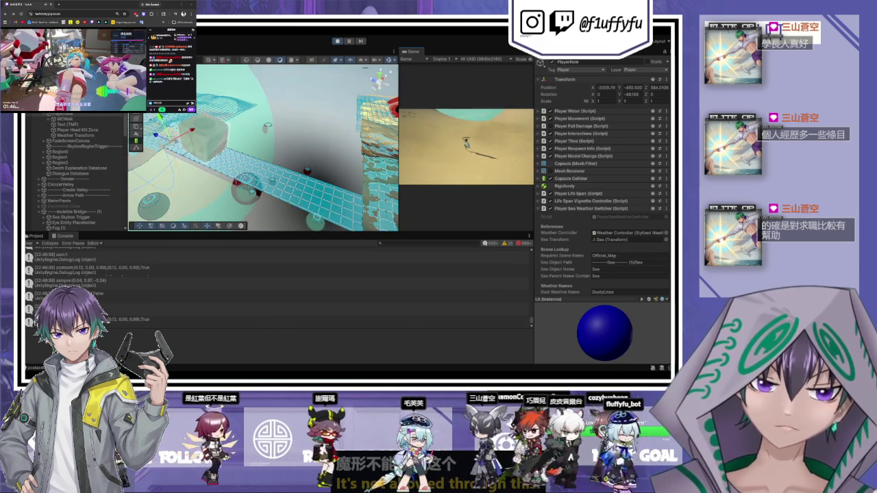
key(Escape)
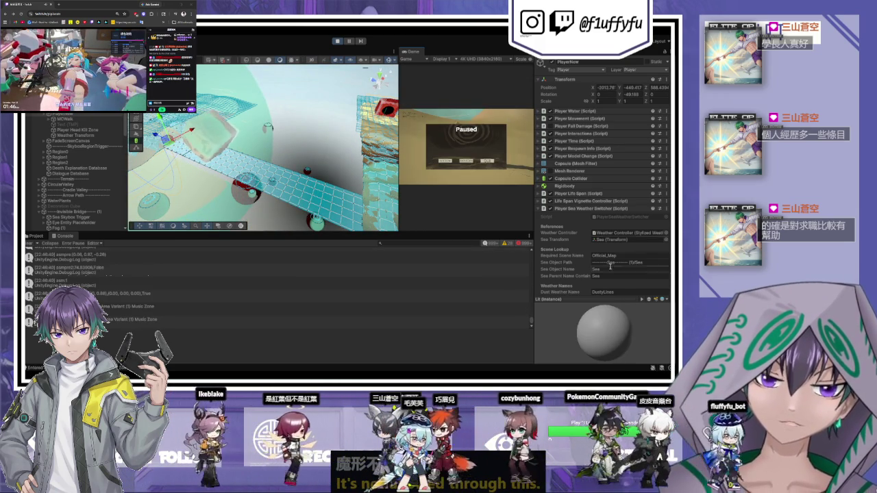
click(299, 152)
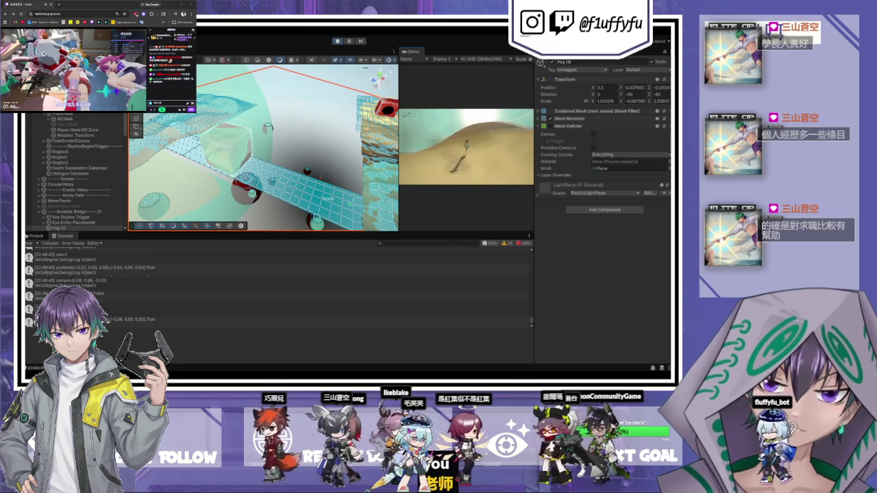
Frame the Fog plane, select PlayerNew, and scroll the Inspector to Player Sea Weather Switcher
key(Escape)
key(f)
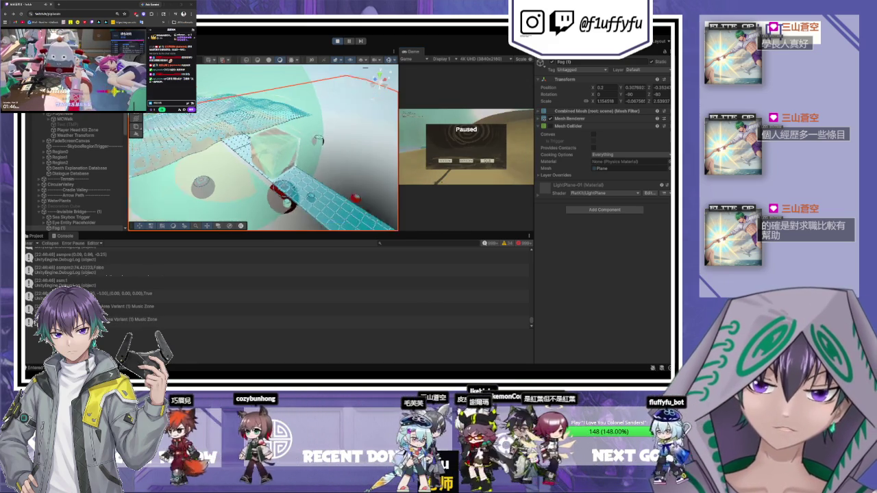
click(126, 115)
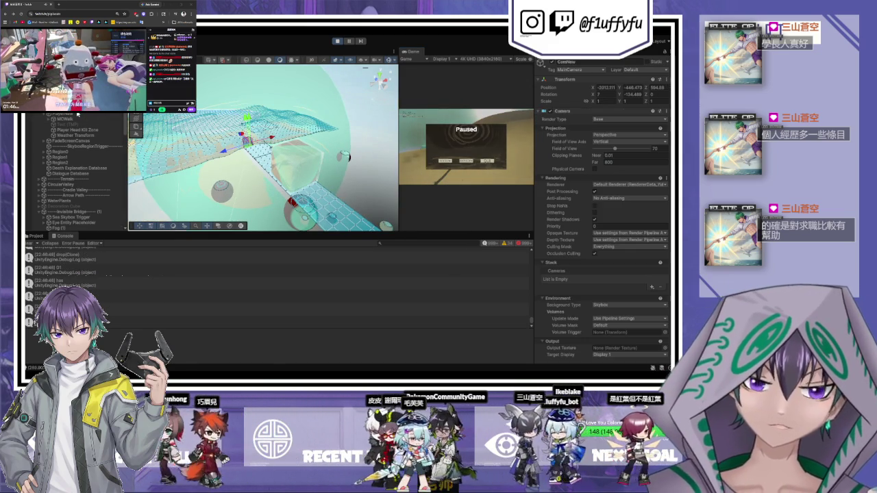
scroll(602, 171, down, 5)
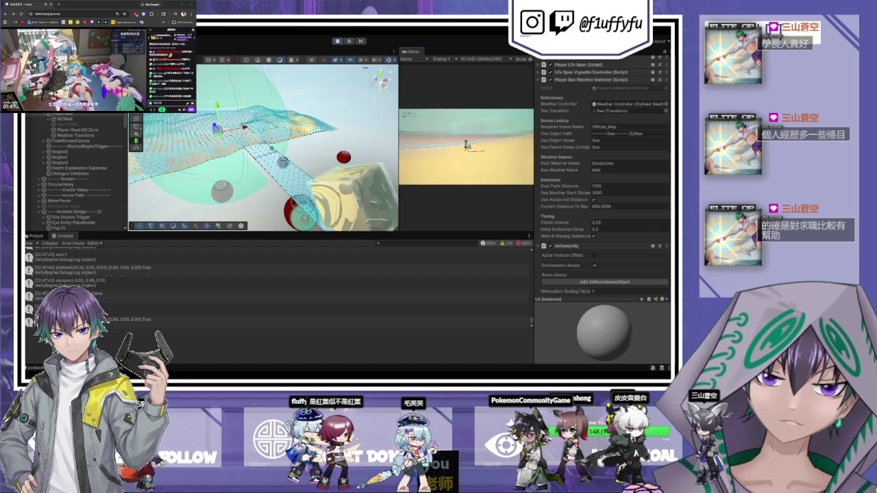
Pause on the Paused menu, maximize the Game view and drag splitters to enlarge it
key(Escape)
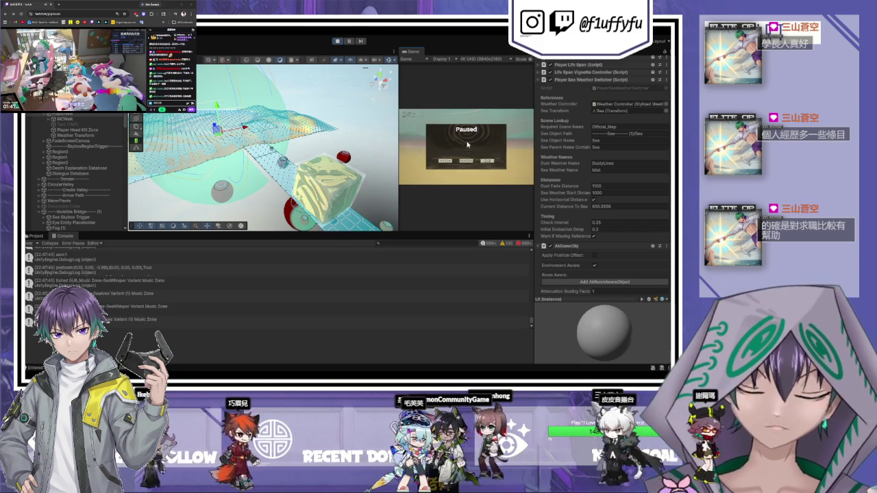
key(shift+space)
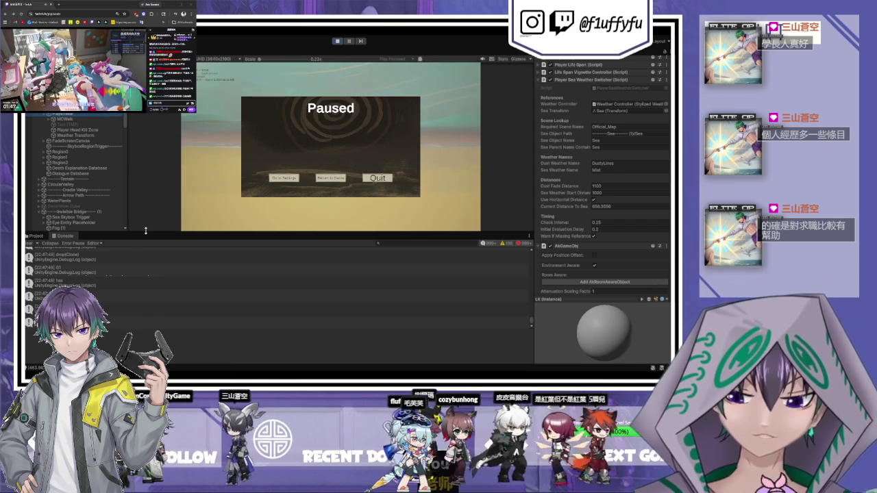
drag(145, 230, 146, 281)
scroll(632, 228, up, 2)
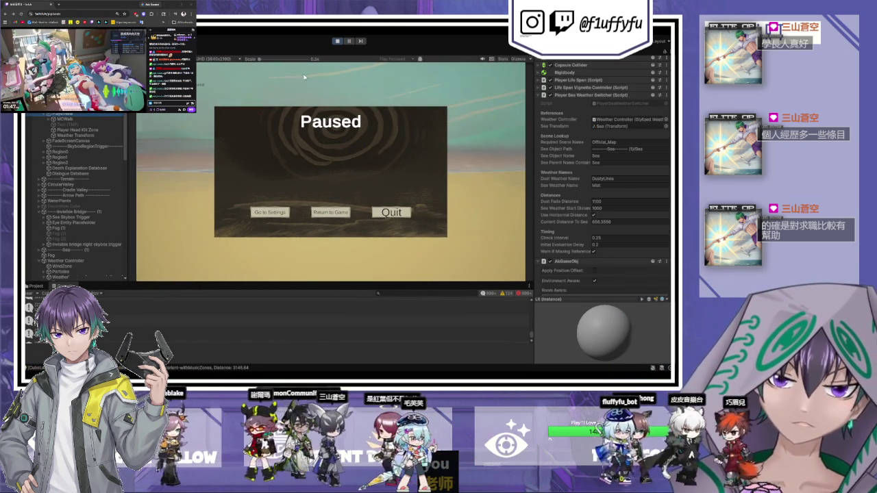
drag(132, 146, 103, 146)
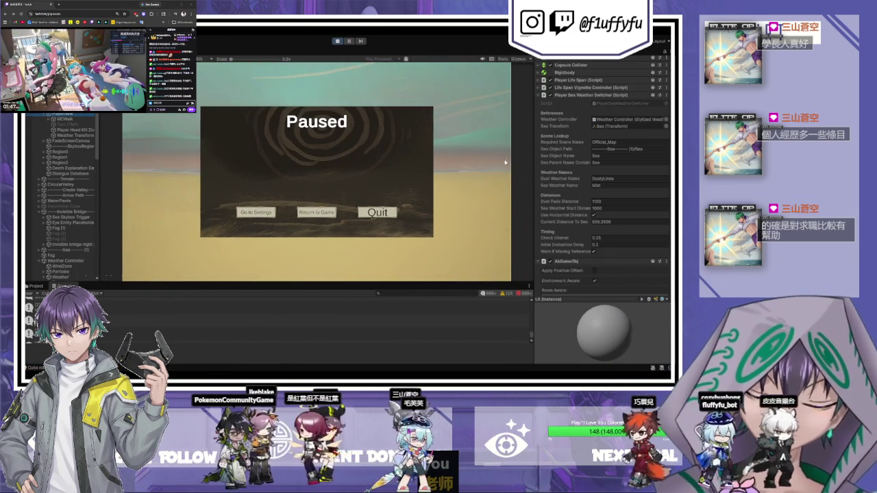
drag(535, 174, 568, 174)
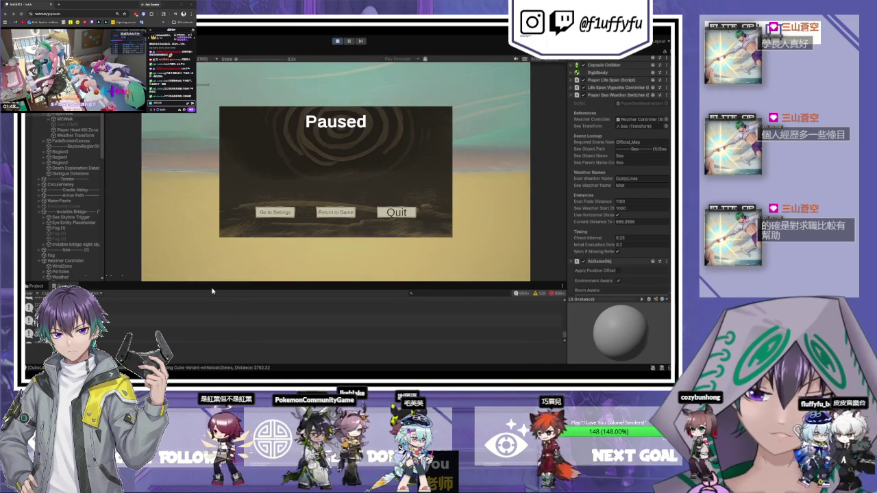
drag(208, 282, 205, 319)
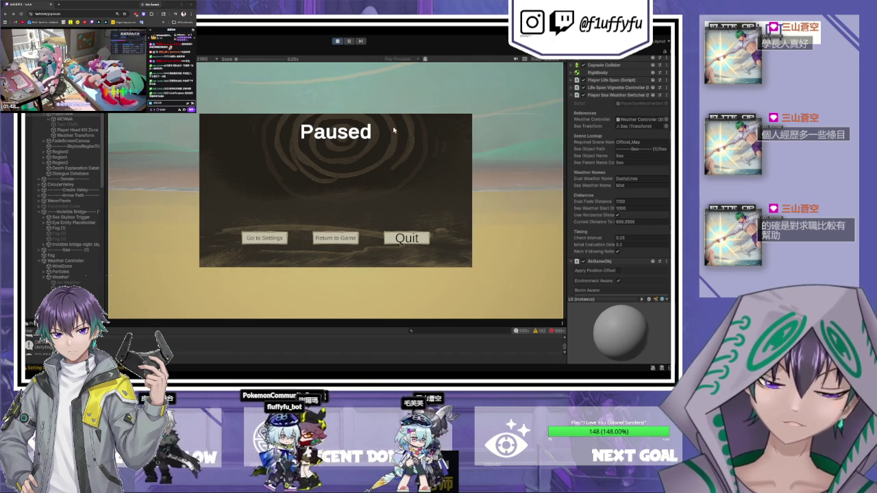
Choose Return to Game to resume walking across the beach toward the sea
click(343, 243)
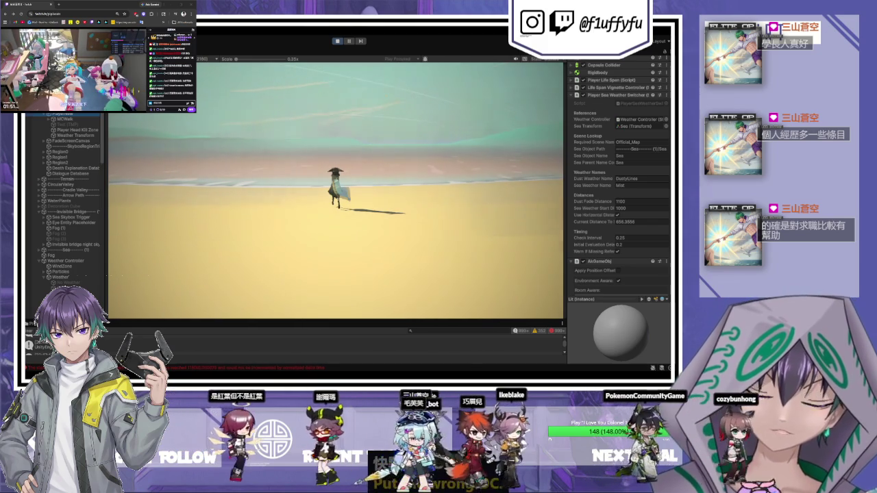
Widen the Inspector and Hierarchy panels to show more component and object detail
drag(563, 241, 491, 241)
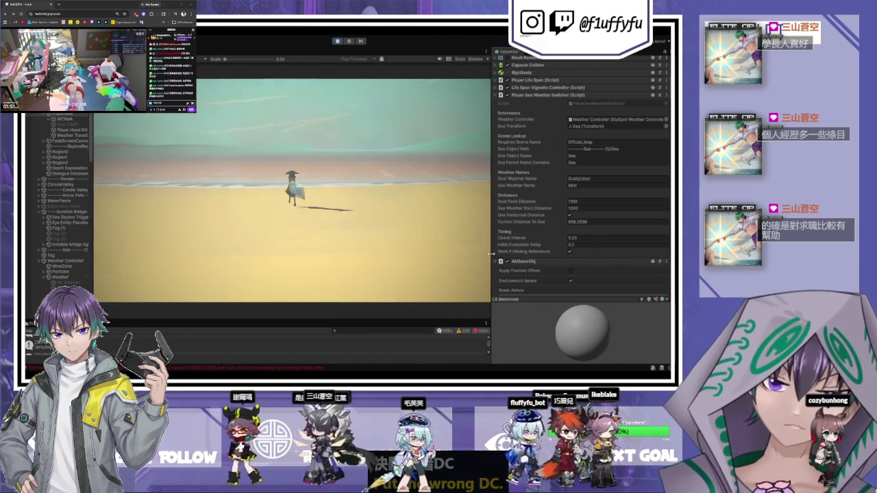
drag(93, 205, 165, 205)
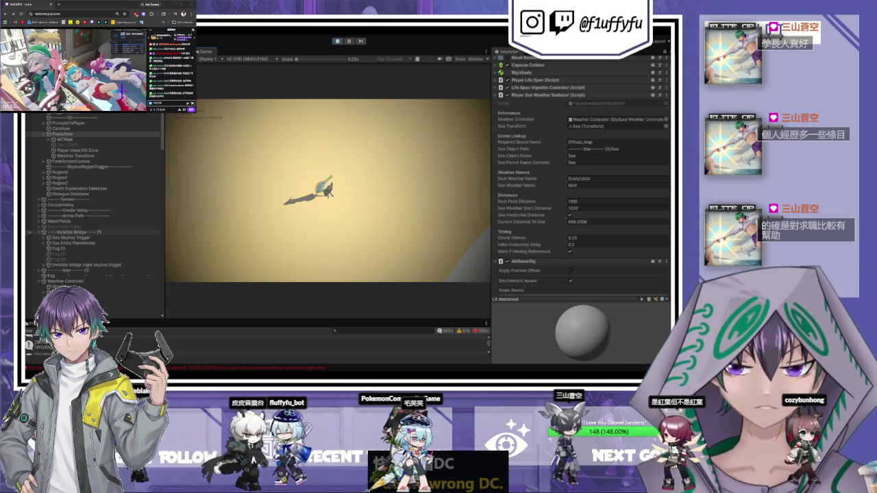
Select WindZone, expand Weather Controller > Weather, and select Mist to view its weather settings
click(89, 298)
click(62, 308)
scroll(89, 206, down, 5)
click(44, 133)
click(61, 156)
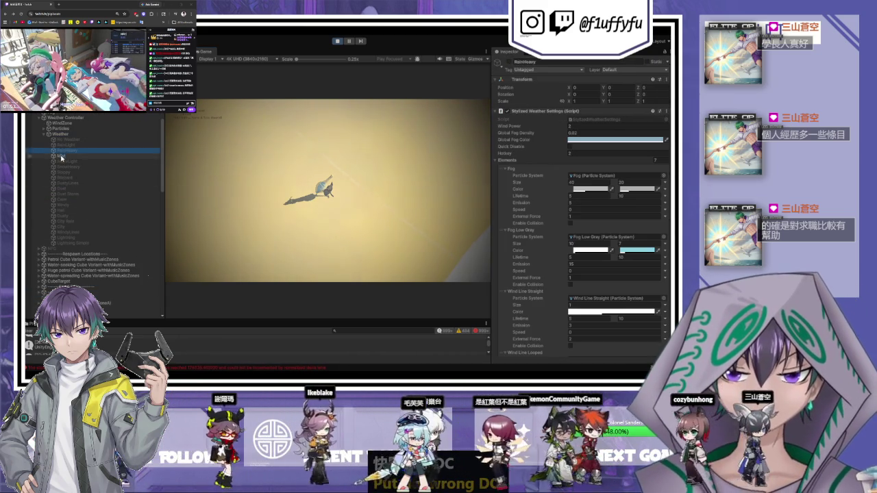
scroll(560, 176, down, 2)
scroll(561, 176, up, 1)
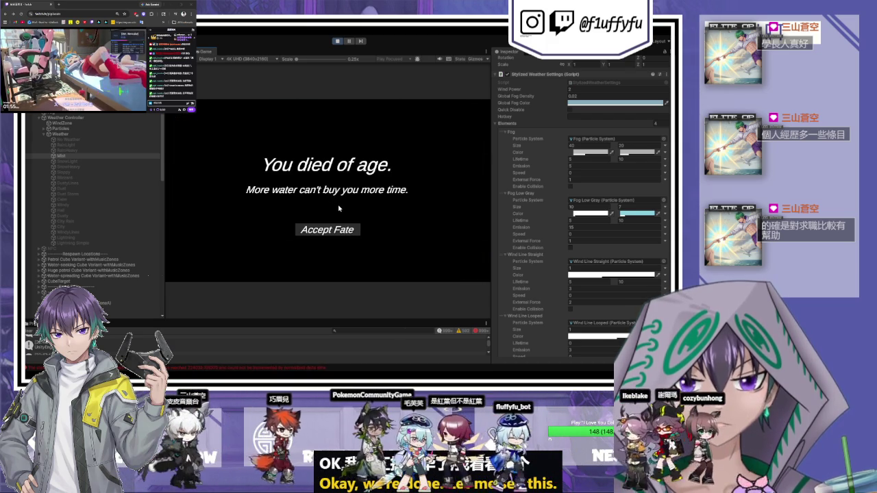
Stop Play mode and select PlayerNew in the Hierarchy
click(337, 40)
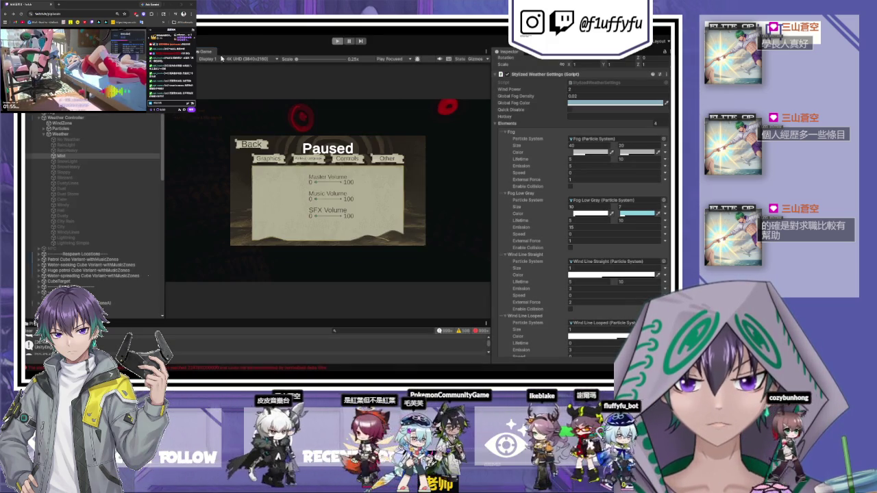
click(65, 123)
scroll(97, 217, up, 5)
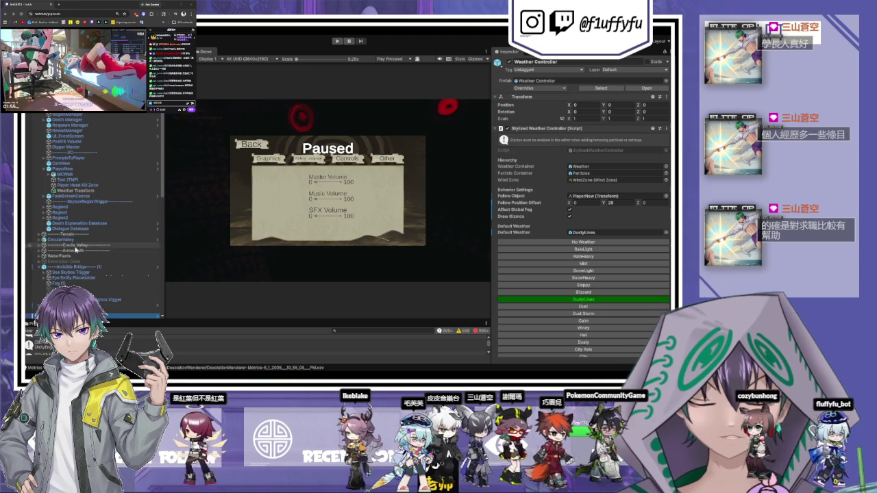
click(62, 169)
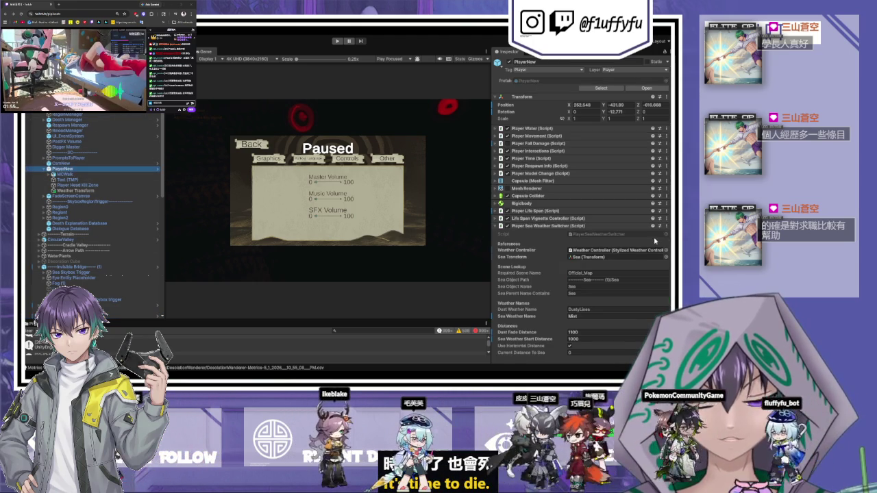
Set Player Water's Max Water Capacity to 200 and Water At Start to 30, then collapse it
click(519, 129)
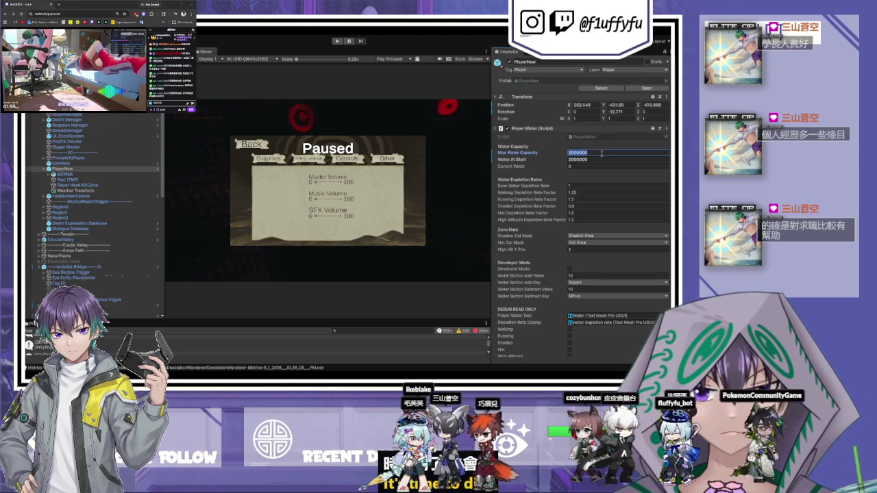
text(200)
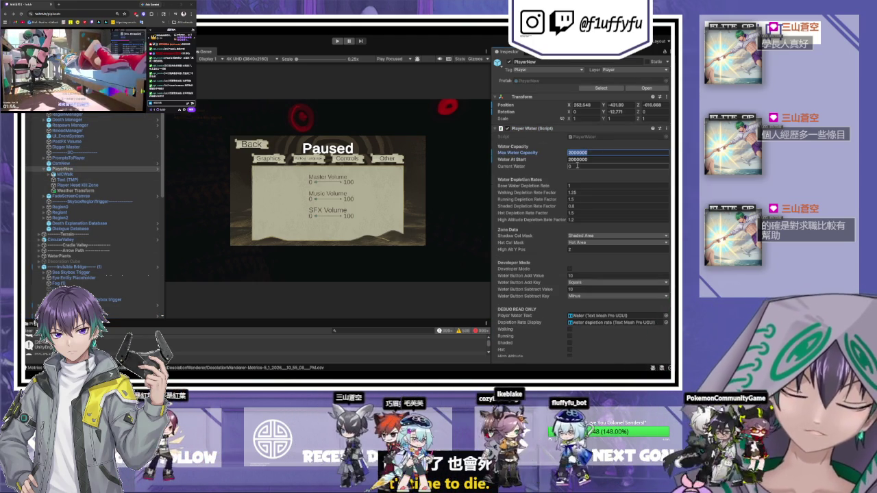
key(Tab)
text(30)
key(Tab)
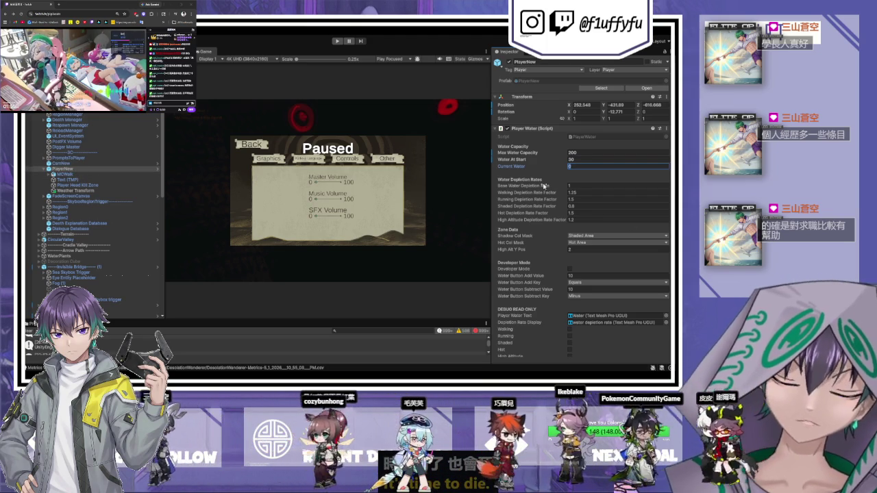
click(499, 129)
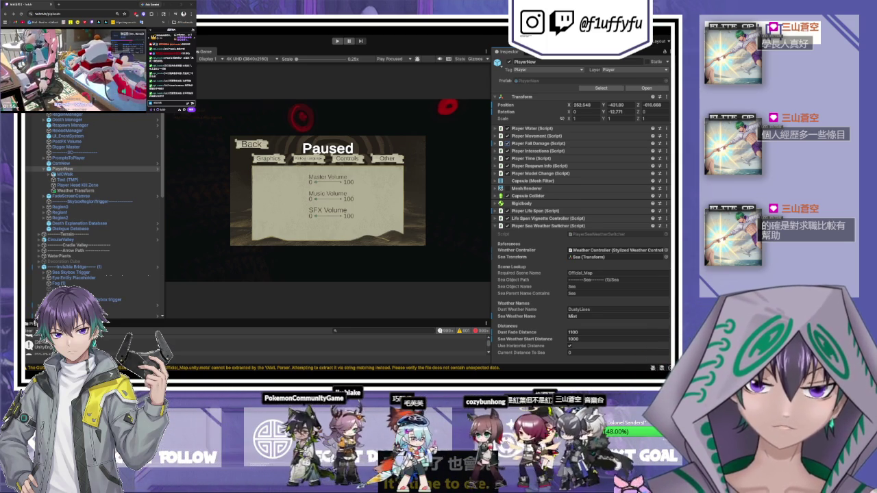
click(337, 41)
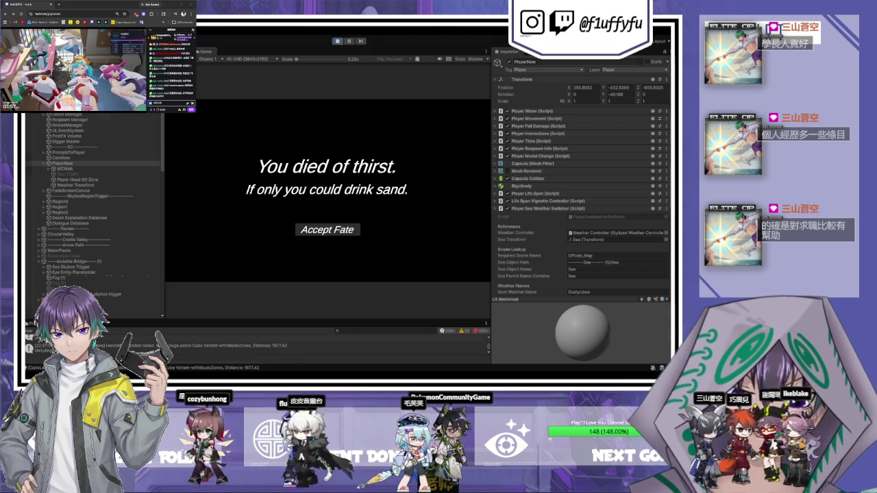
key(Escape)
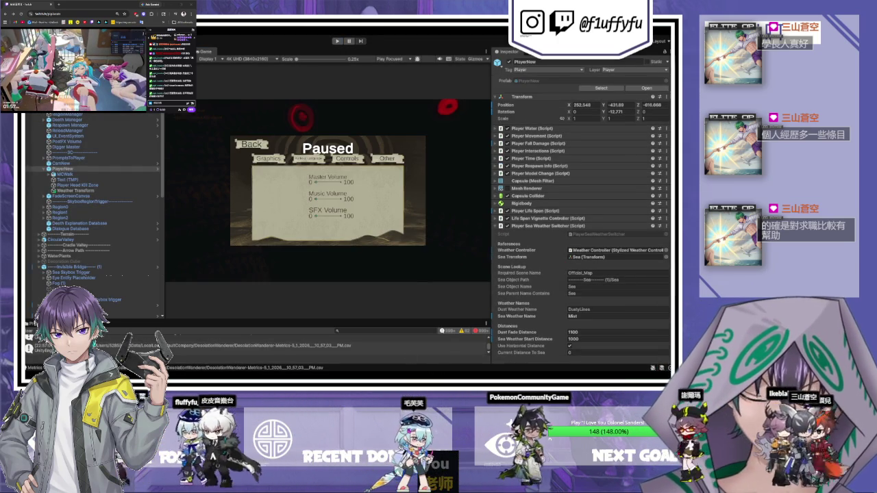
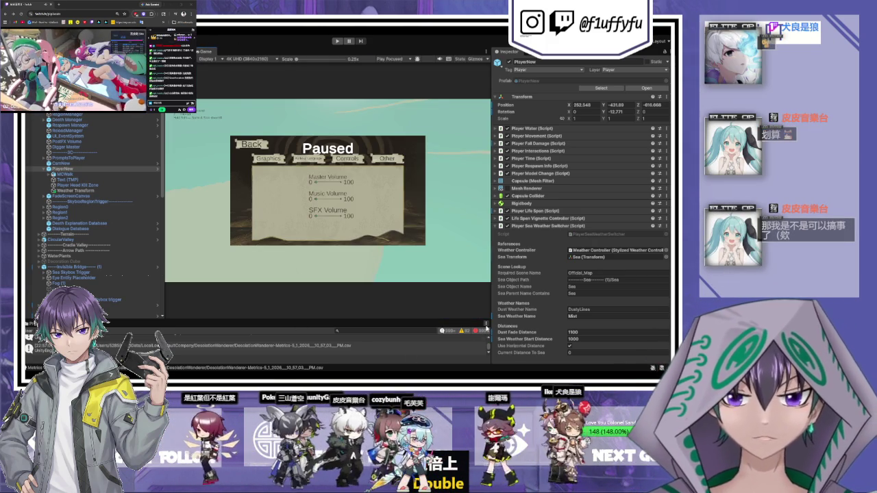
Make the Console area taller and narrow the Hierarchy so the Game view is wider
mouse_move(476, 321)
mouse_down()
mouse_move(478, 309)
mouse_move(498, 302)
mouse_move(533, 305)
mouse_up()
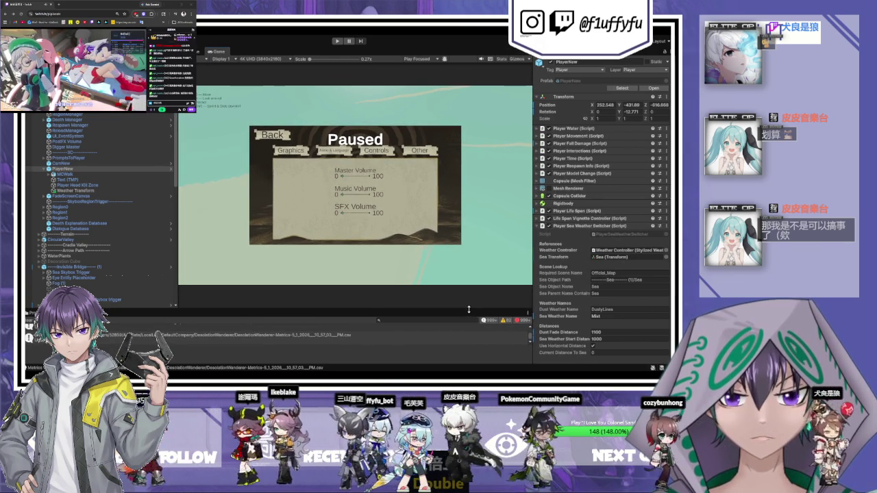
drag(472, 315, 501, 287)
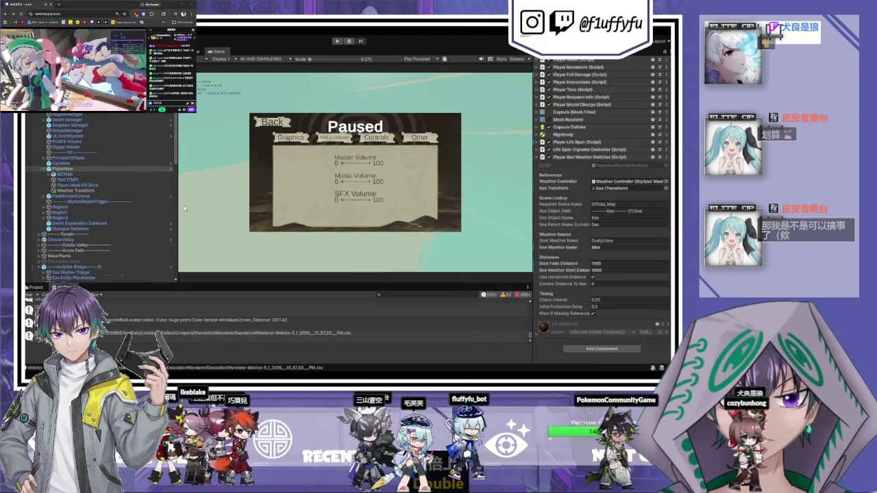
drag(177, 206, 162, 206)
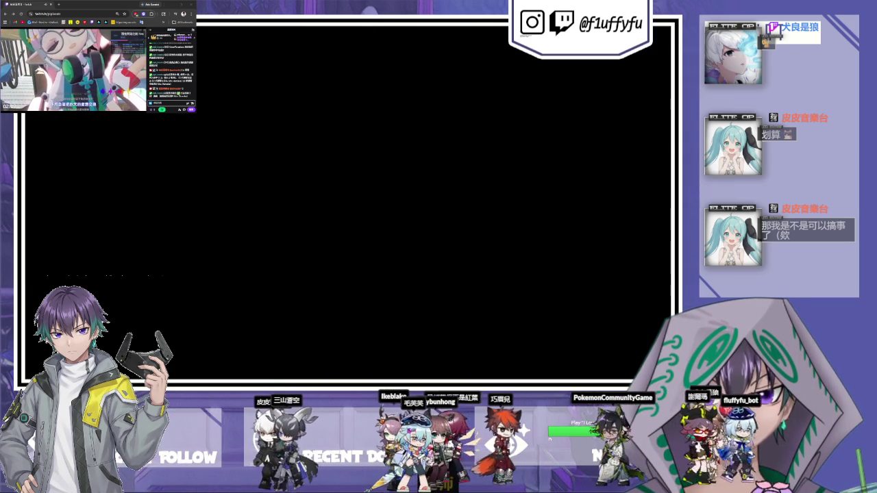
key(ctrl+1)
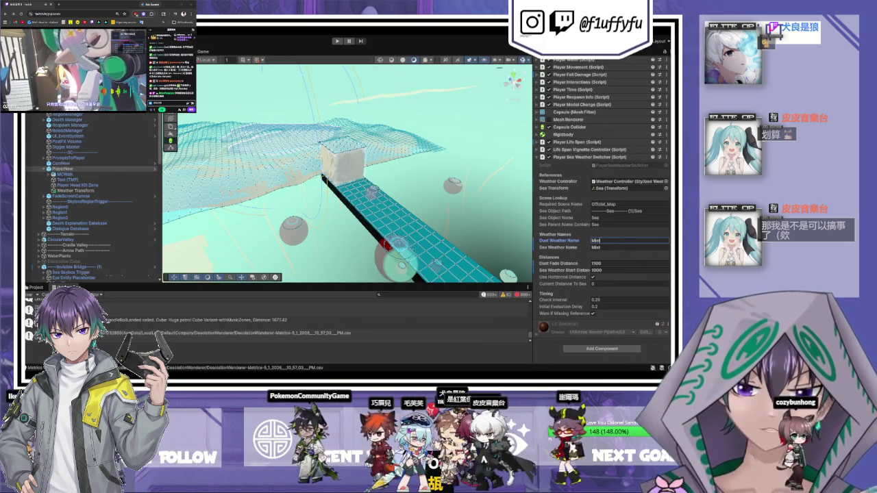
Playtest with PlayerWater's Max Water Capacity and Current Water edited, then stop play mode
click(342, 42)
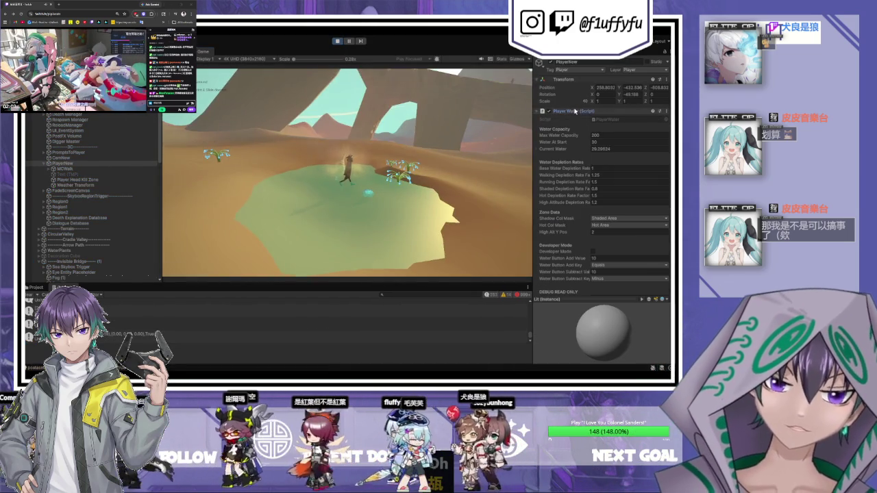
click(607, 136)
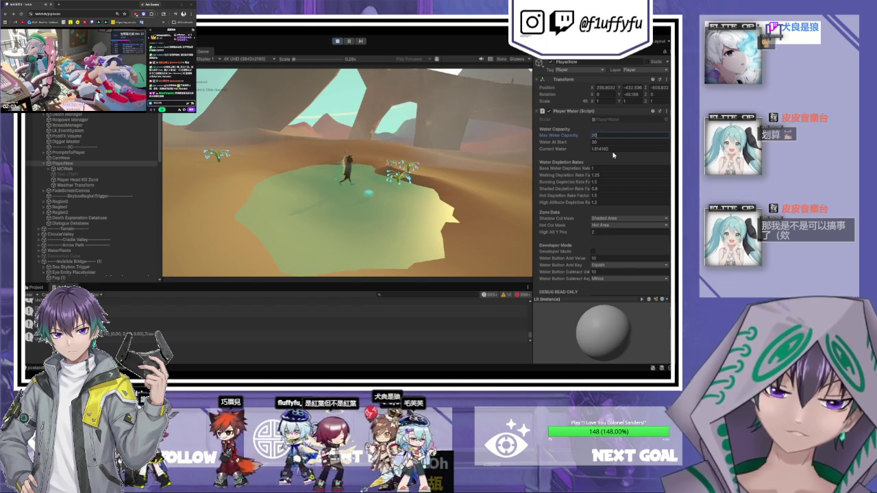
text(000000)
click(615, 150)
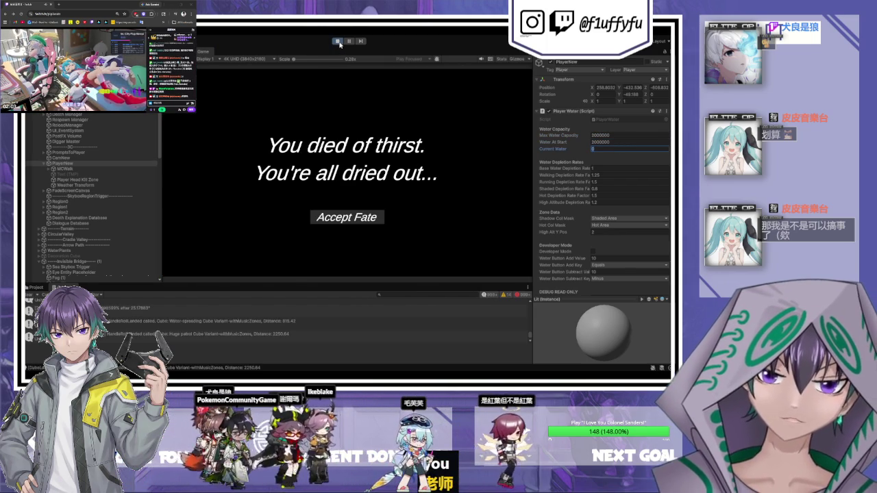
click(337, 41)
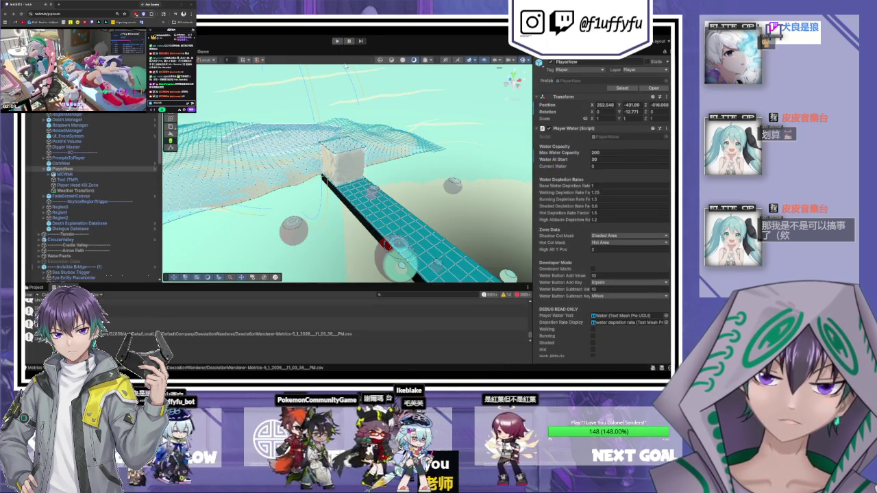
Restart the playtest with Max Water Capacity 2000000 and the Player Time script disabled
click(337, 42)
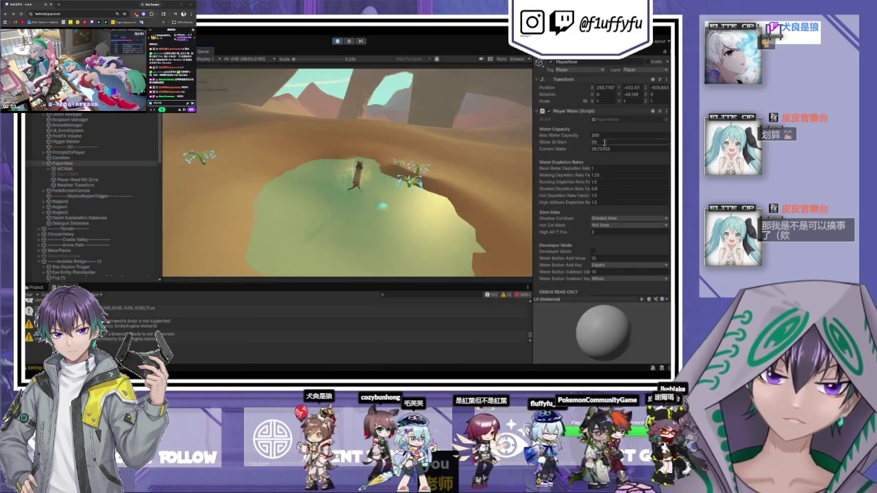
click(608, 135)
text(2000000)
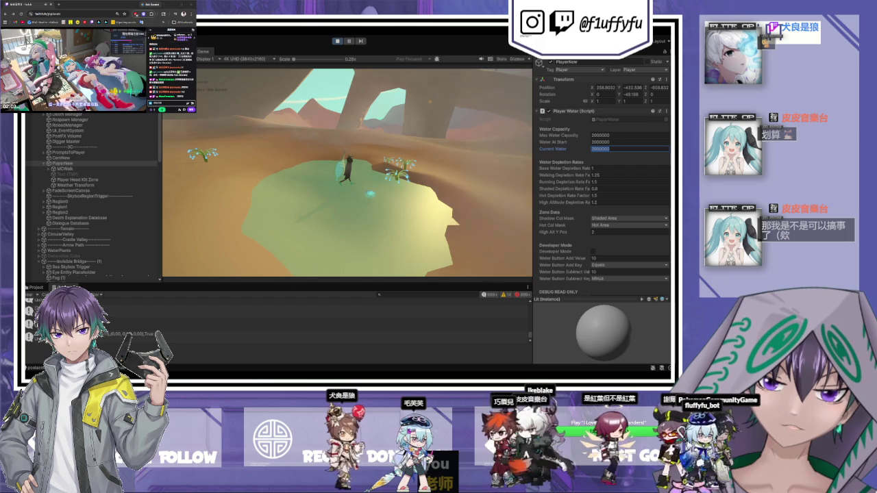
scroll(582, 215, down, 10)
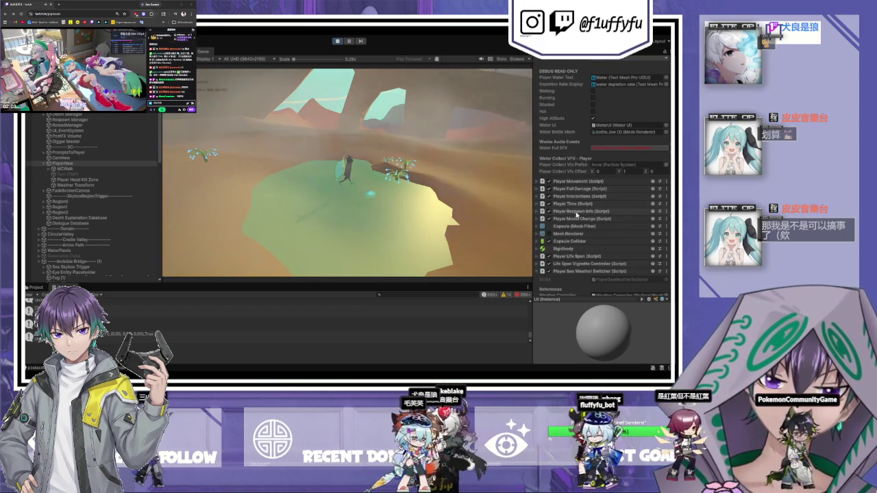
click(549, 203)
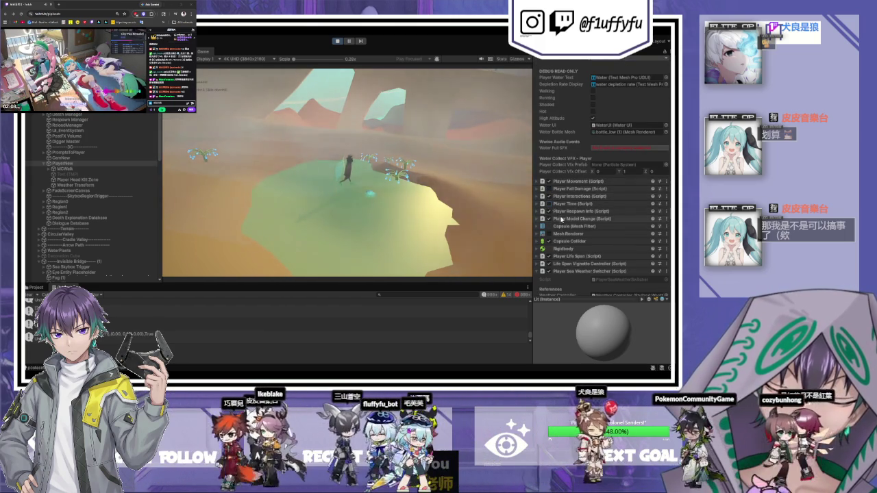
scroll(623, 211, down, 5)
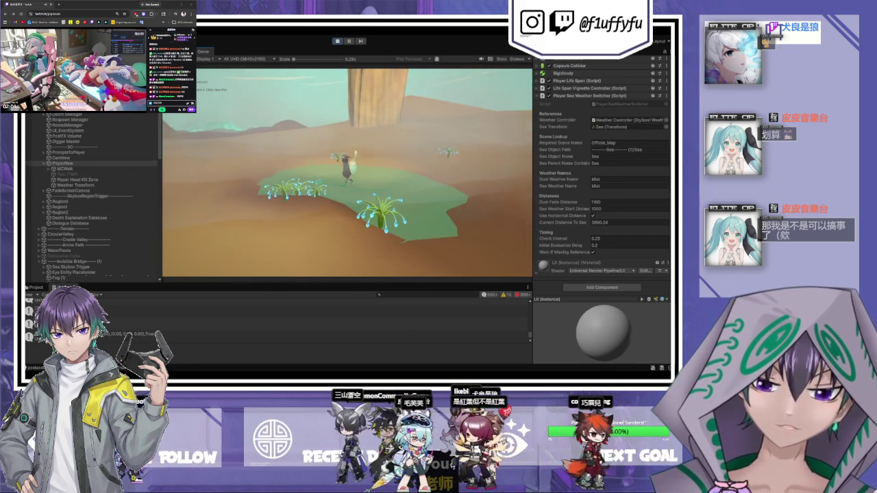
Pause the game and inspect the WaterPlants and Mist weather objects
key(Escape)
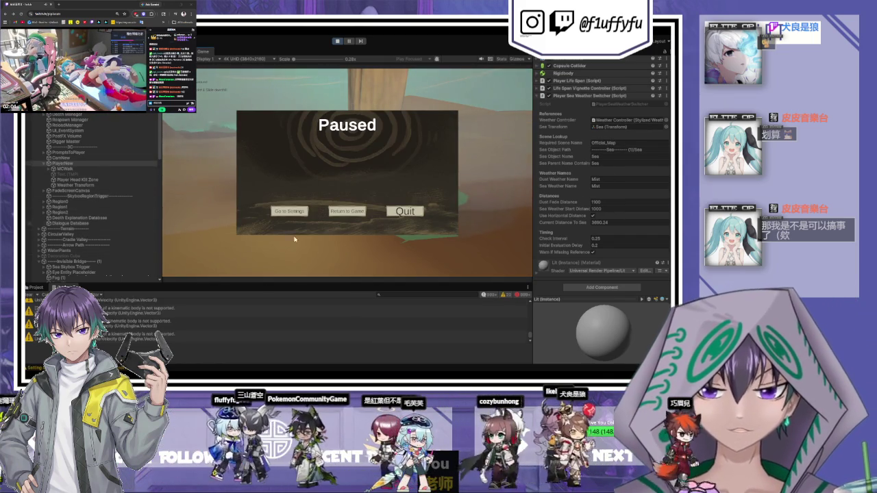
scroll(79, 217, down, 3)
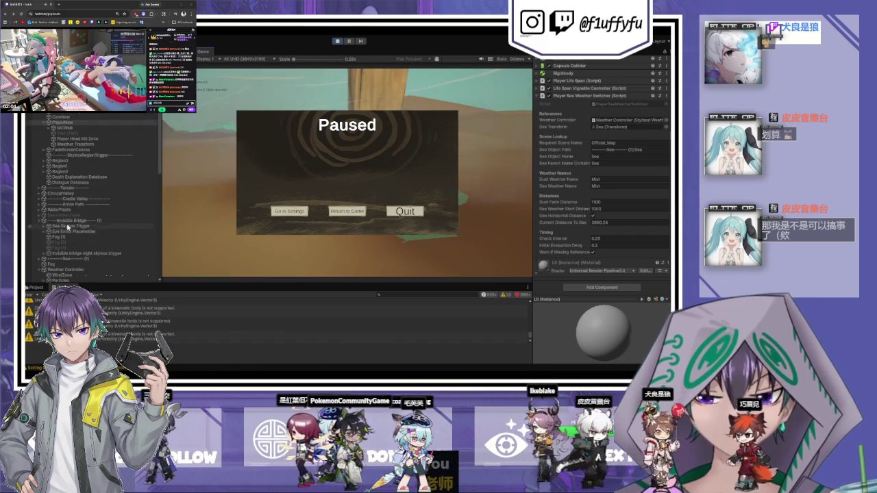
click(61, 186)
scroll(65, 207, down, 3)
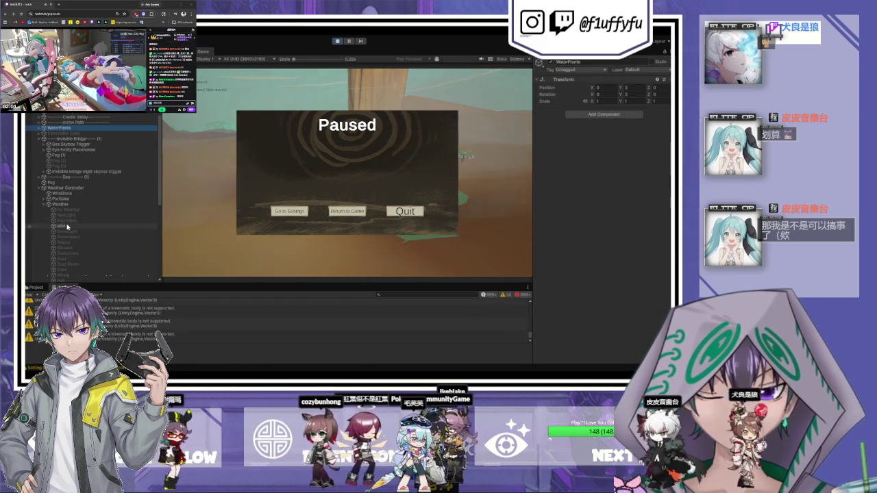
click(68, 226)
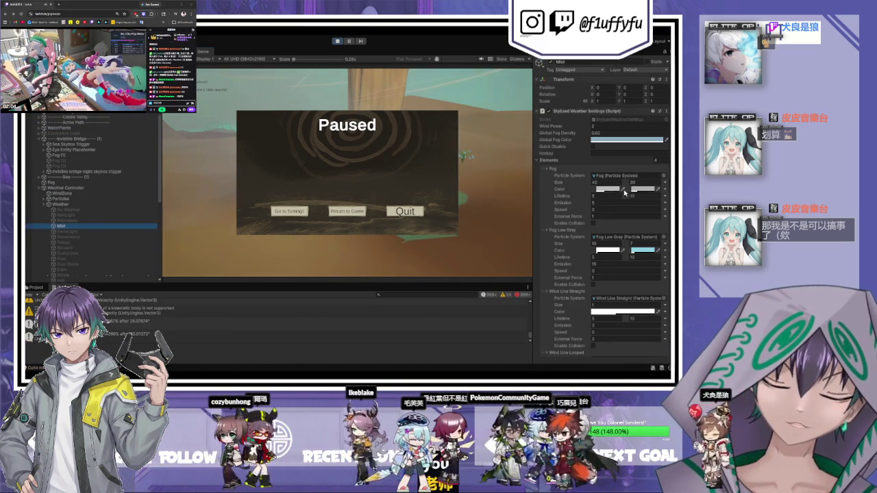
click(624, 296)
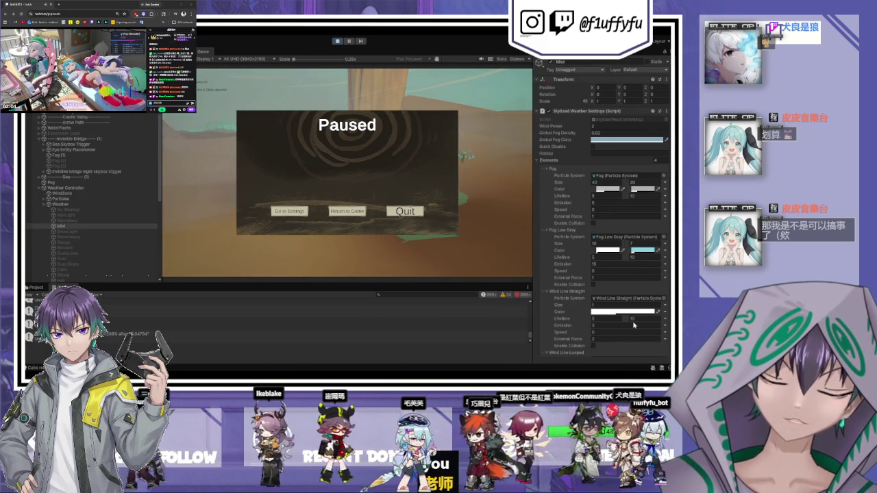
Resume the game and narrow the Hierarchy to give the Game view more room
click(339, 216)
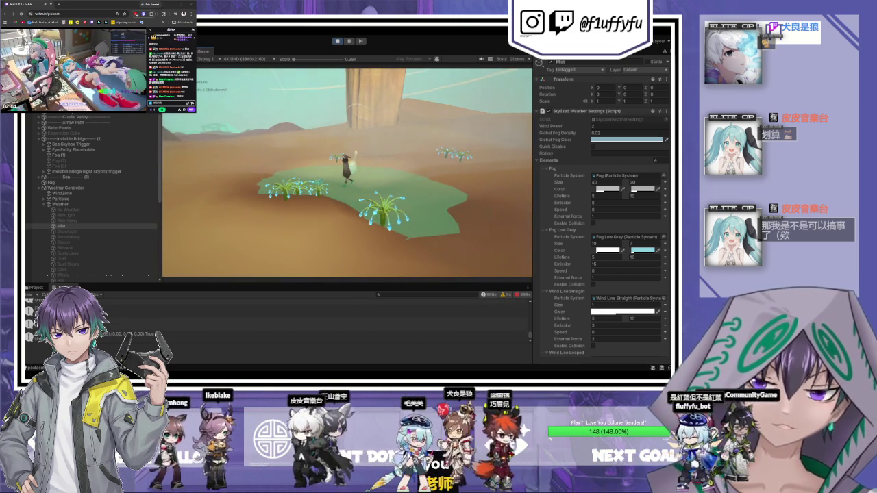
drag(160, 206, 130, 206)
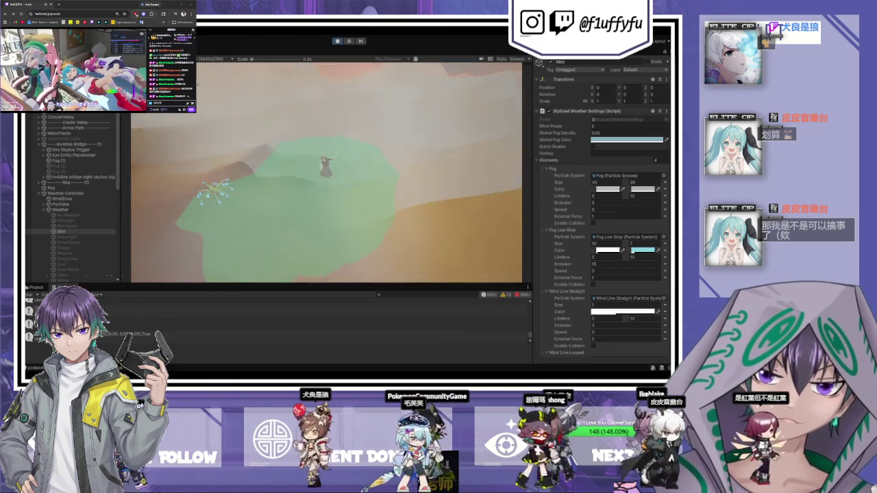
scroll(604, 217, down, 2)
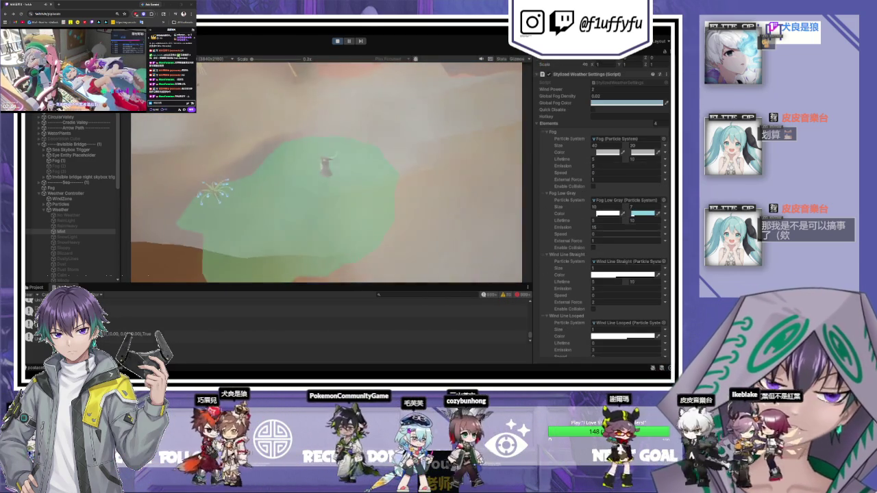
click(636, 215)
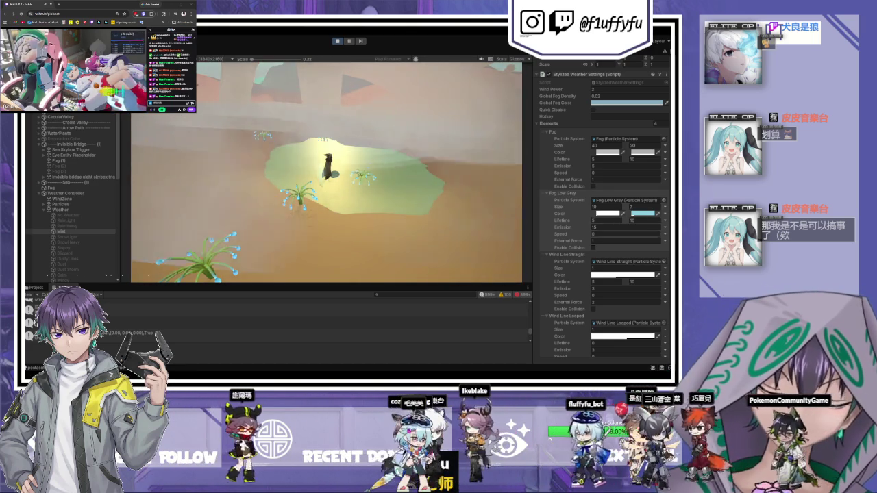
scroll(603, 206, down, 3)
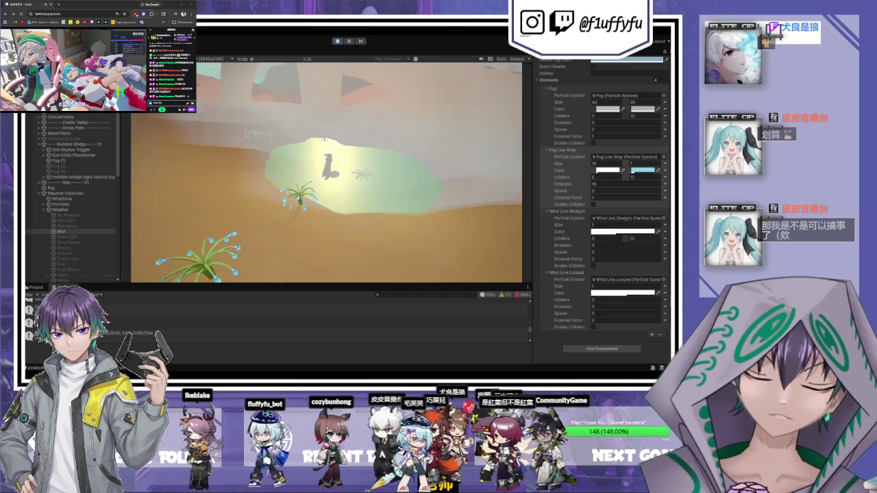
scroll(602, 206, up, 5)
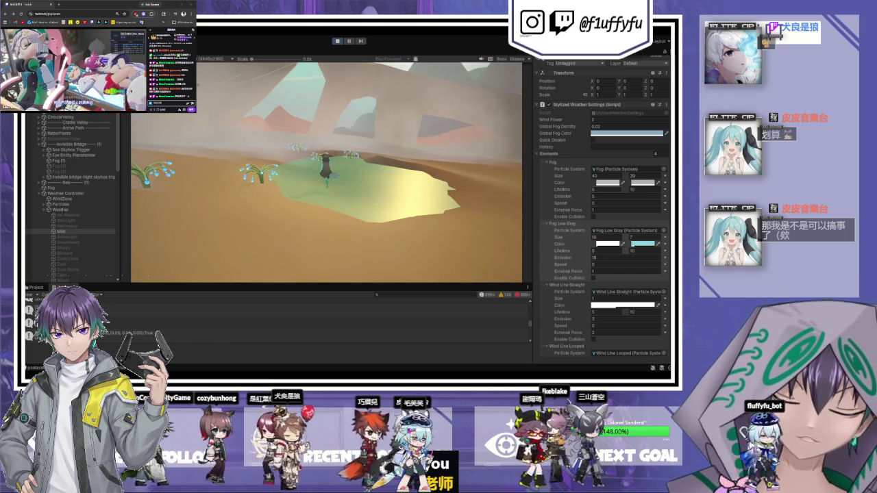
Test several Global Fog Density values while watching the fog, ending at 0.03
click(594, 126)
drag(594, 130, 615, 143)
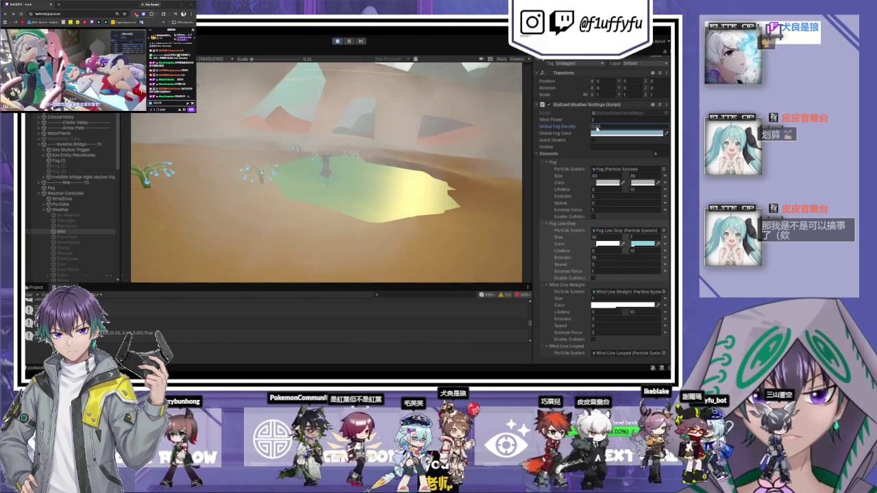
text(1)
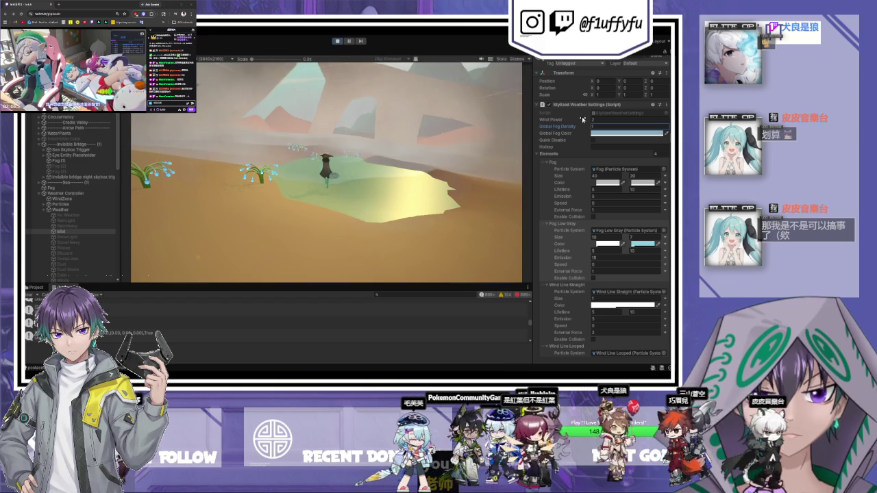
mouse_move(586, 126)
mouse_down()
mouse_move(178, 177)
mouse_move(216, 176)
mouse_up()
mouse_move(265, 235)
mouse_down()
mouse_move(292, 232)
mouse_move(251, 252)
mouse_move(254, 229)
mouse_move(226, 233)
mouse_up()
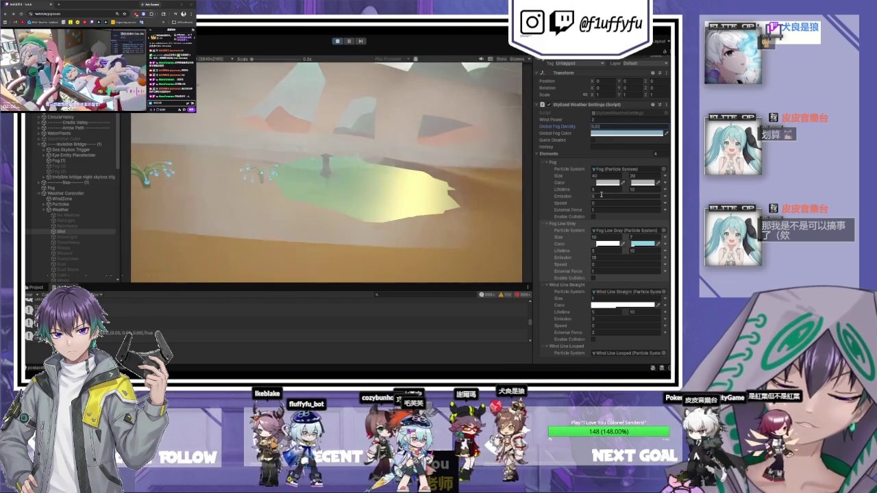
scroll(605, 198, down, 3)
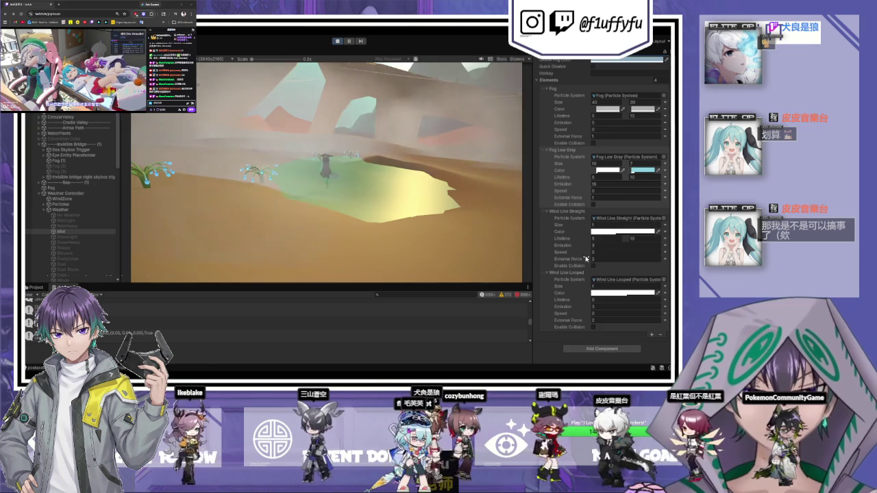
scroll(585, 258, up, 2)
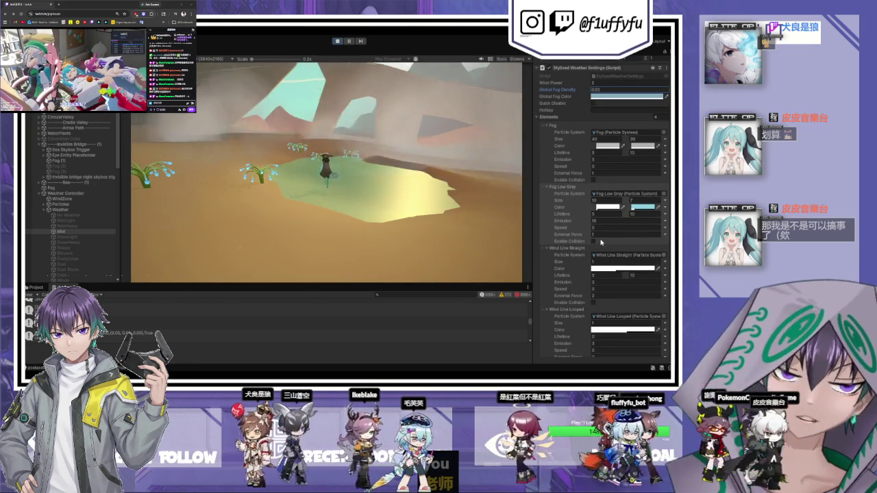
Set Fog Low Gray Speed to 2 and select the Fog particle system
click(592, 179)
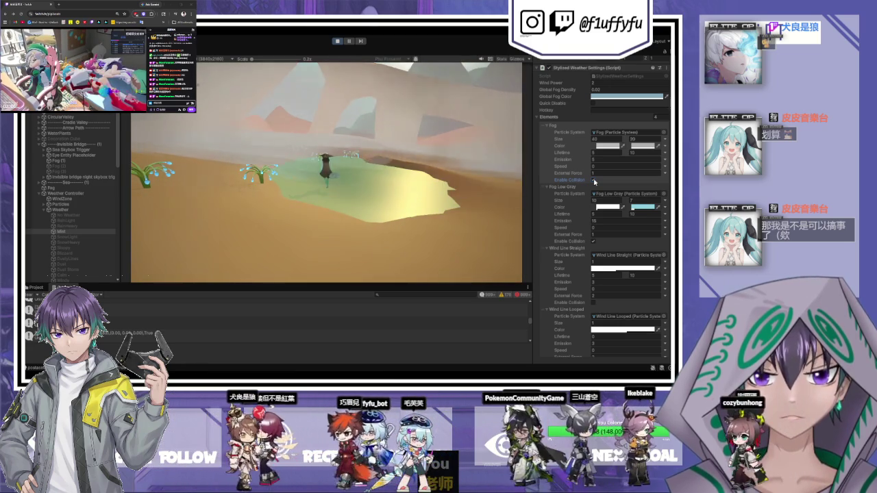
click(594, 227)
text(2)
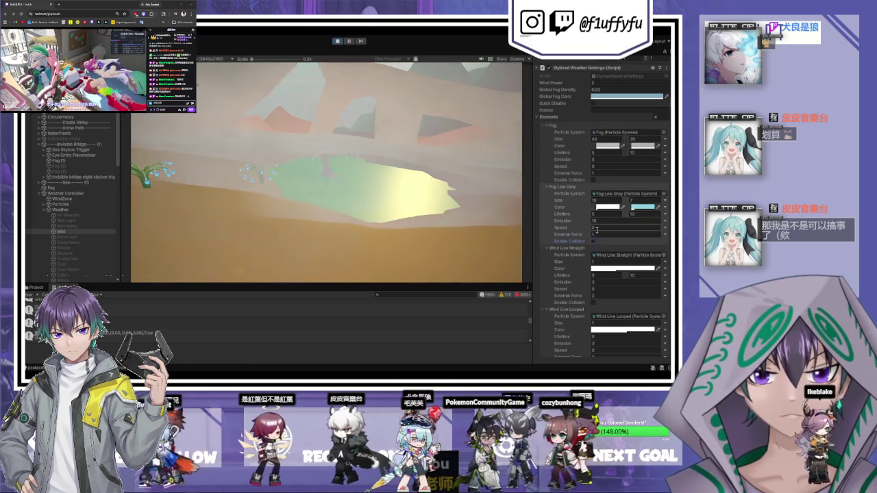
click(627, 131)
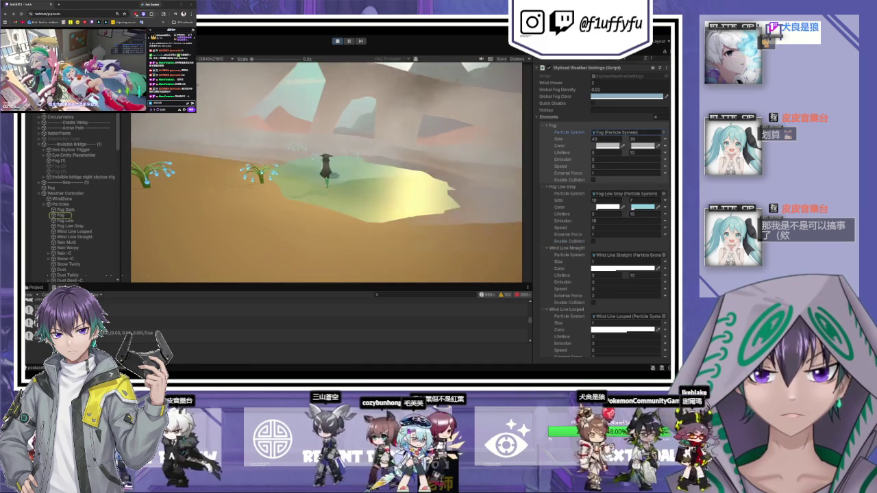
click(62, 215)
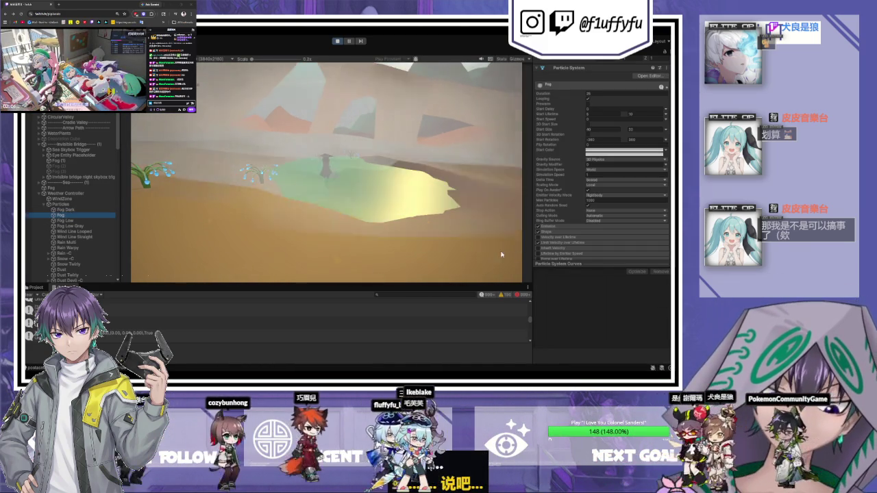
Expand the Fog particles' Emission and Shape modules and set the Renderer to Mesh mode
click(550, 227)
scroll(561, 240, down, 1)
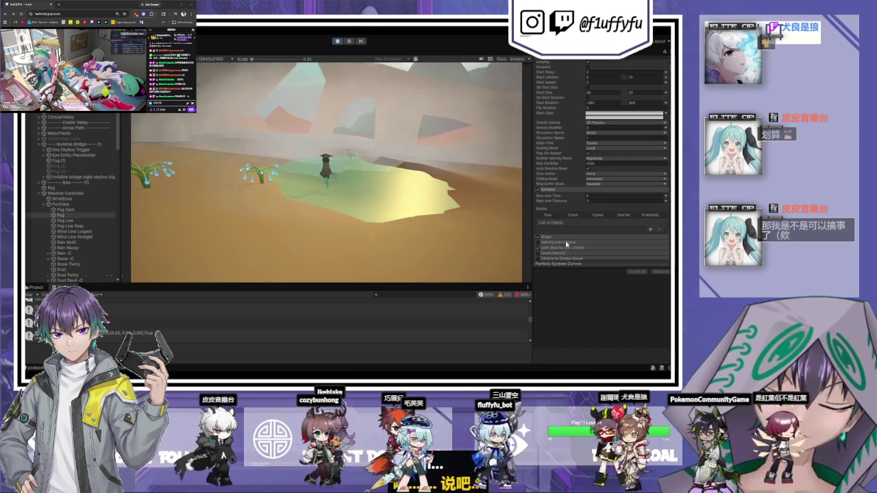
click(562, 238)
scroll(559, 233, down, 3)
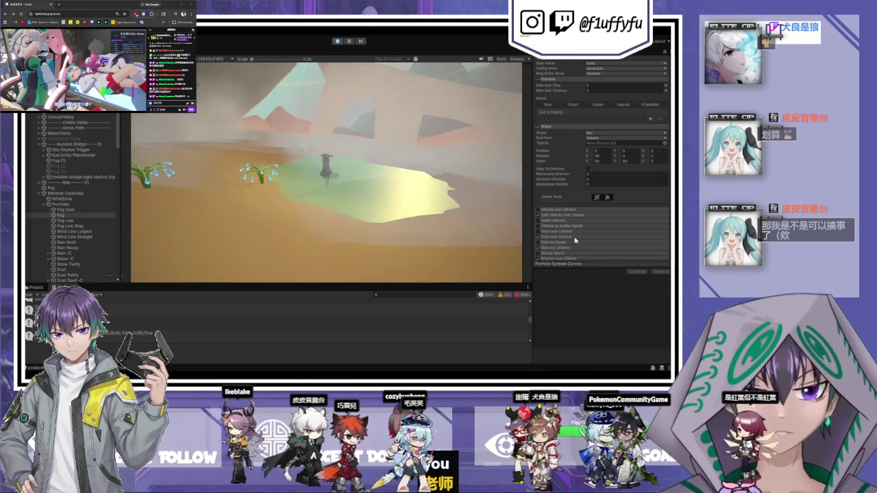
scroll(561, 233, down, 5)
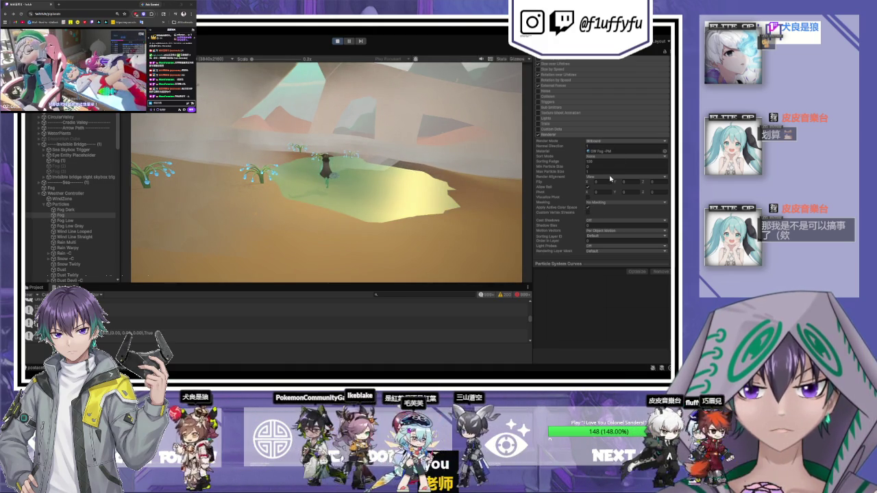
click(625, 140)
click(617, 162)
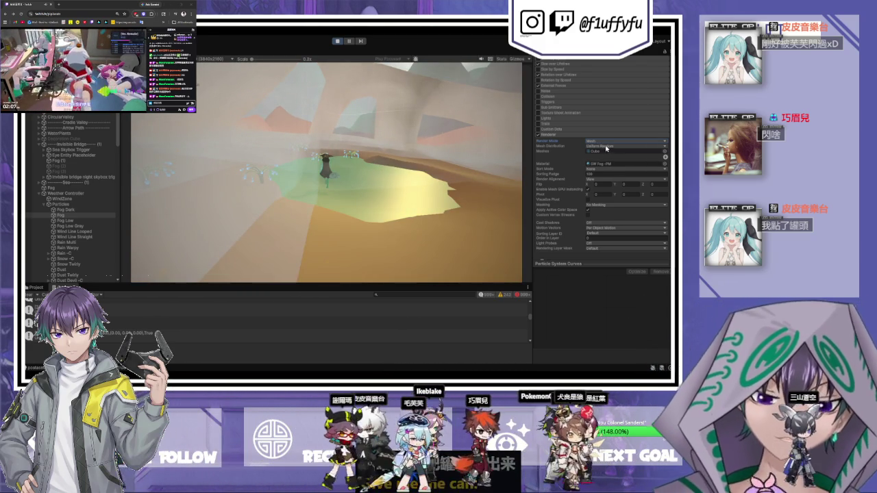
Try Vertical, Stretched and Horizontal Billboard render modes, settling on Billboard
click(603, 140)
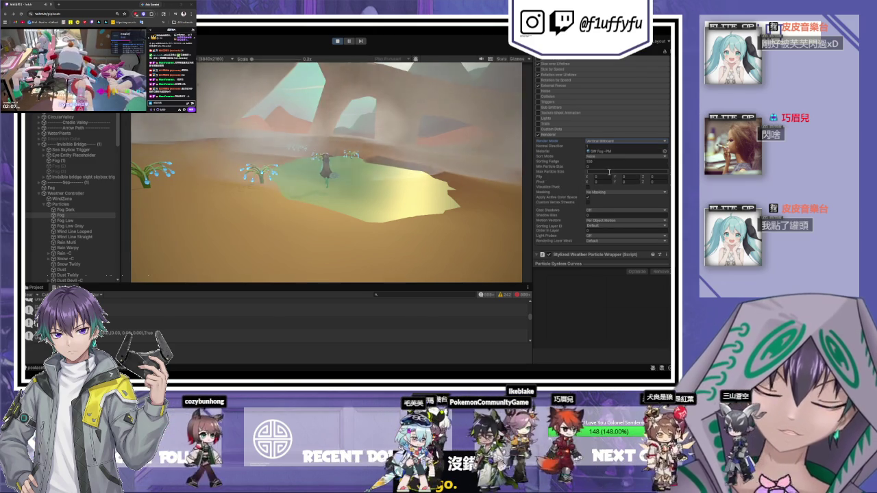
click(593, 144)
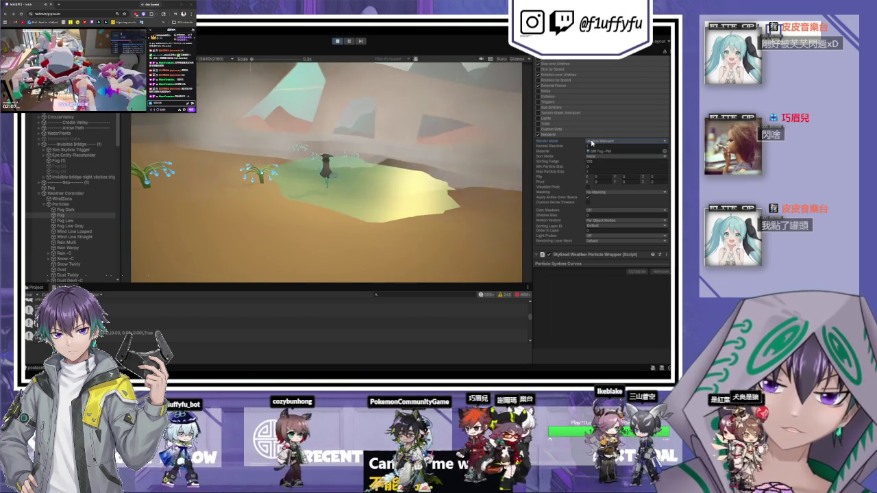
click(596, 142)
click(593, 141)
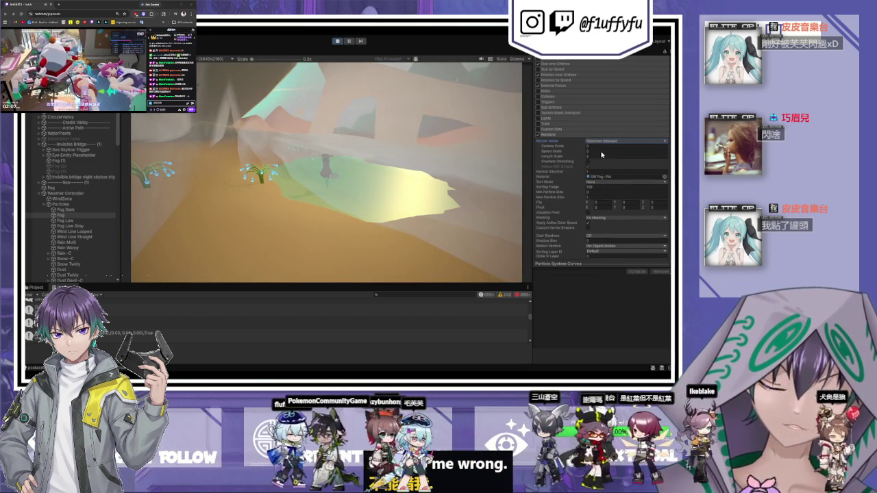
click(602, 141)
click(603, 151)
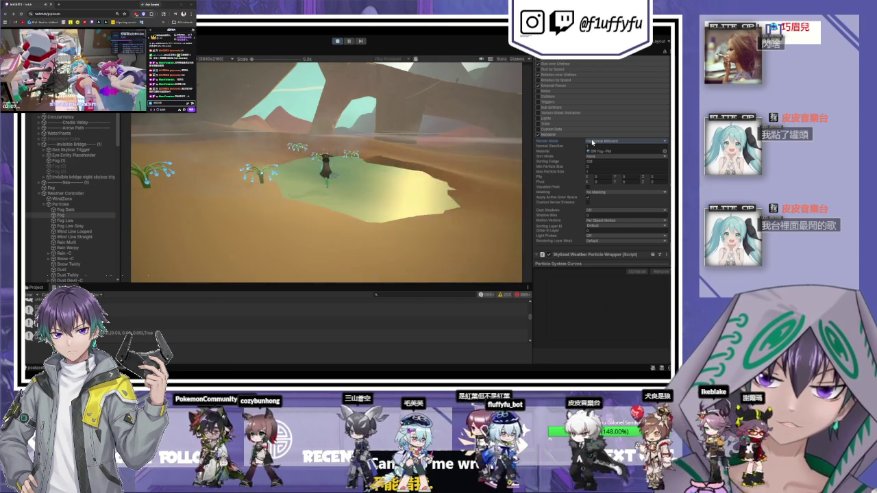
click(601, 141)
click(599, 145)
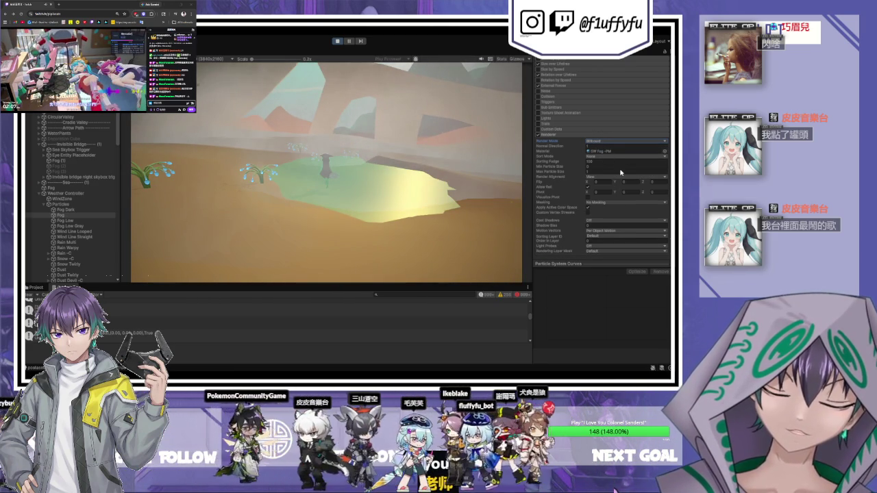
Set the fog particles' Sort Mode to By Depth, then back to None
click(603, 156)
click(597, 161)
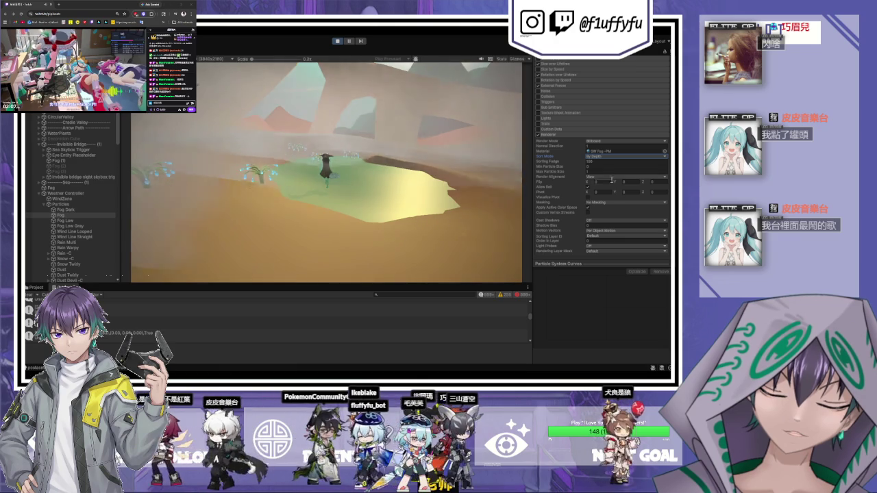
click(603, 157)
click(600, 162)
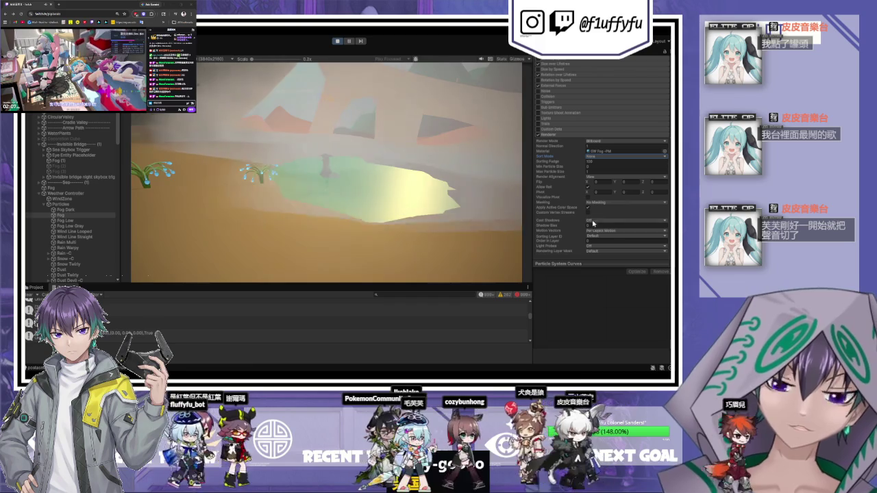
scroll(573, 256, down, 3)
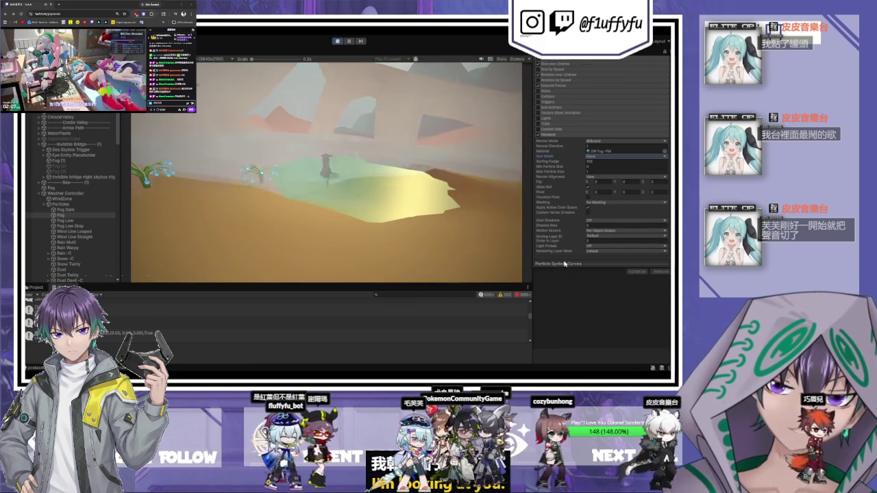
scroll(569, 249, down, 3)
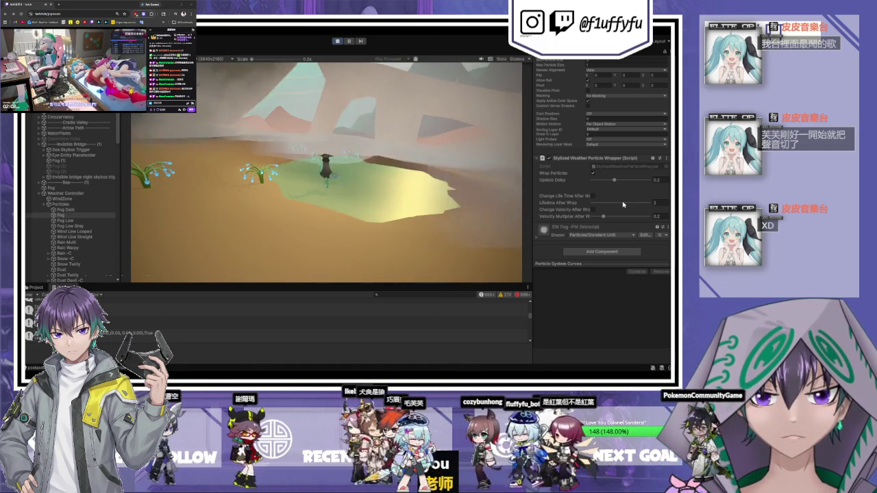
scroll(623, 205, up, 3)
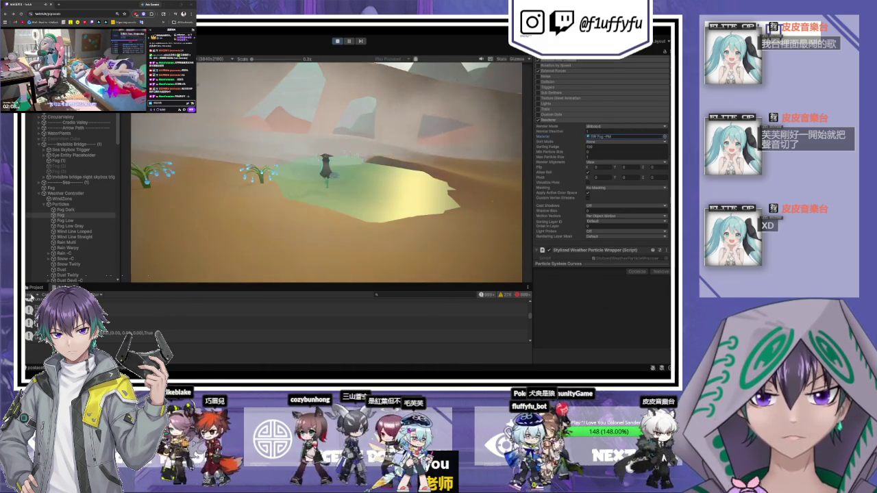
Locate the SW Fog -PM material in the Project and switch its Rendering Mode to Opaque
click(36, 286)
click(624, 136)
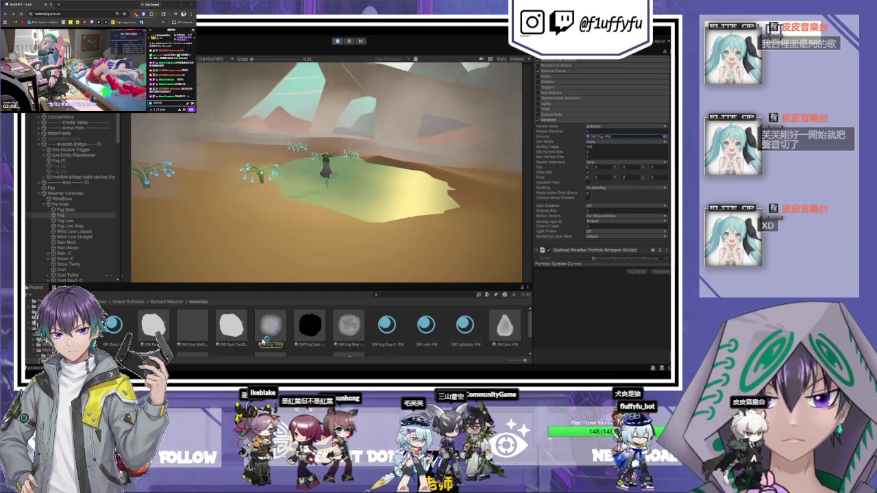
click(261, 339)
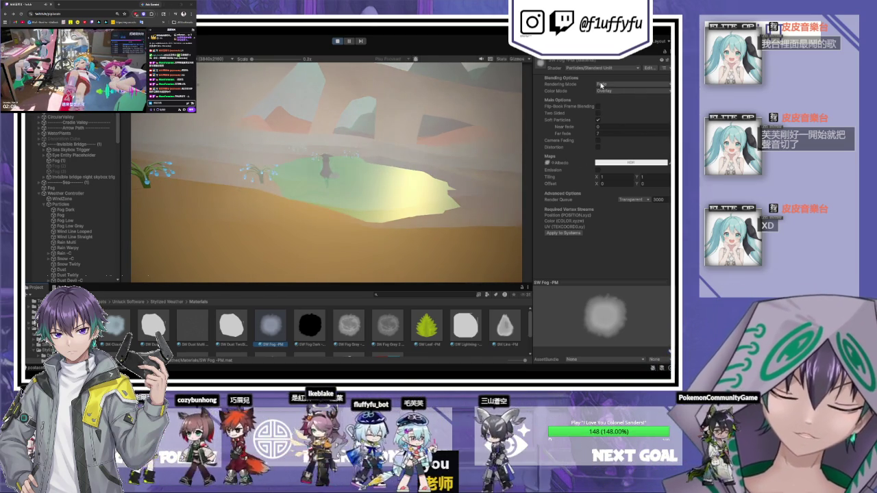
click(611, 93)
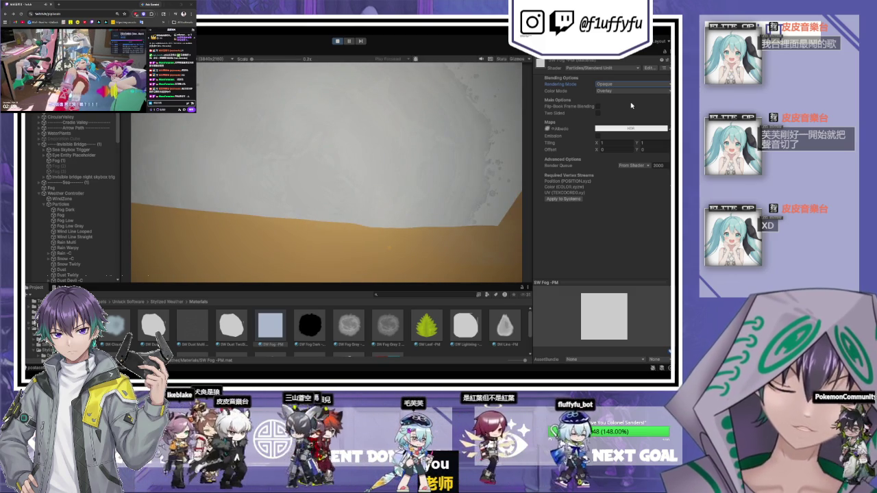
key(ctrl+z)
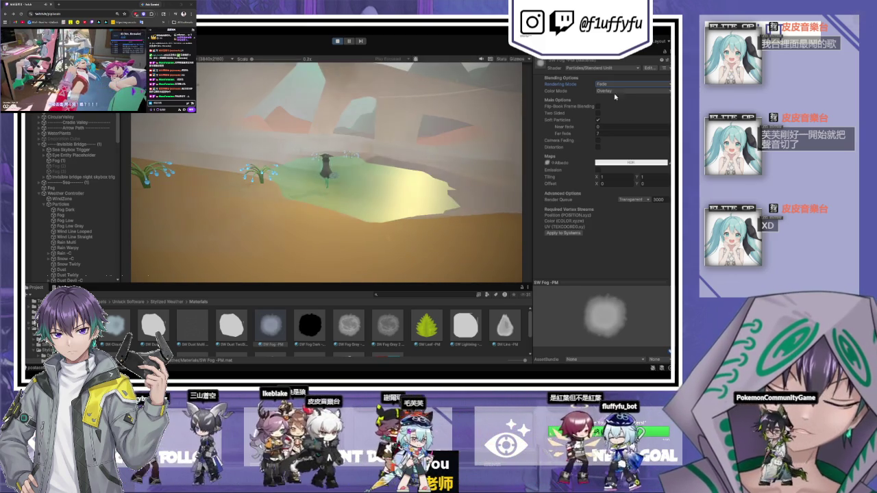
click(627, 122)
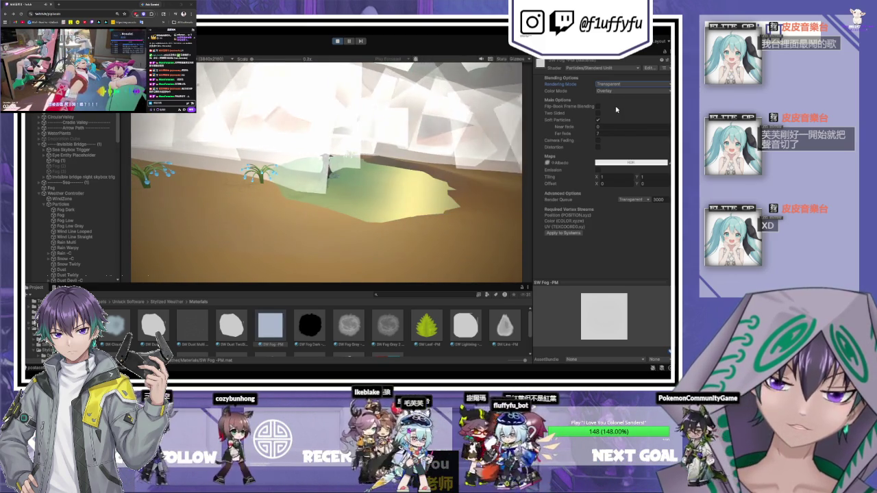
key(ctrl+z)
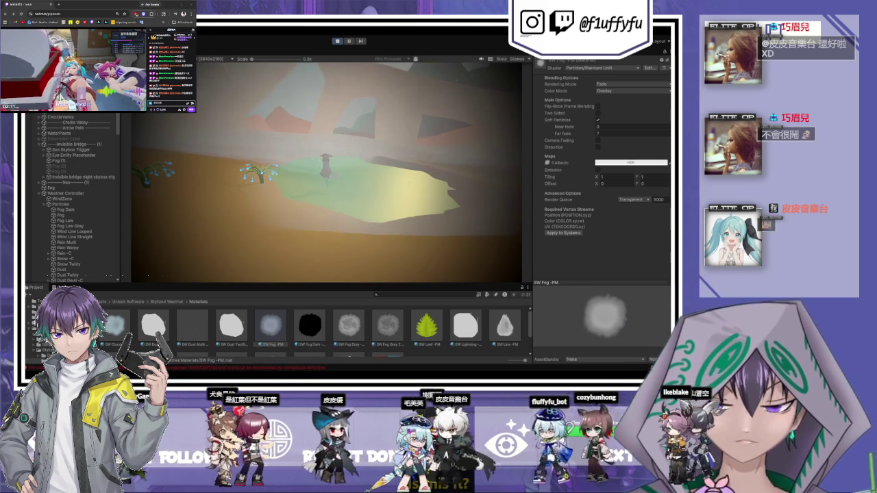
Stop the running playtest
click(338, 41)
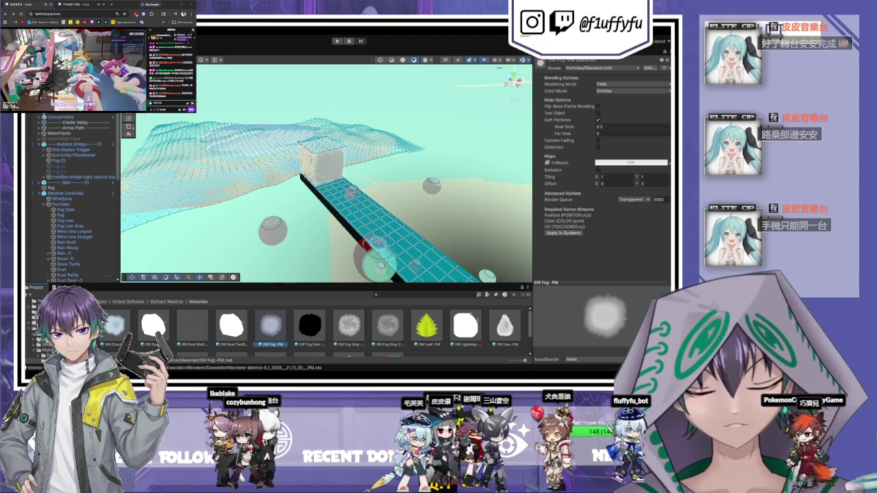
Playtest the desert scene with Ctrl+P, then stop play mode
key(ctrl+p)
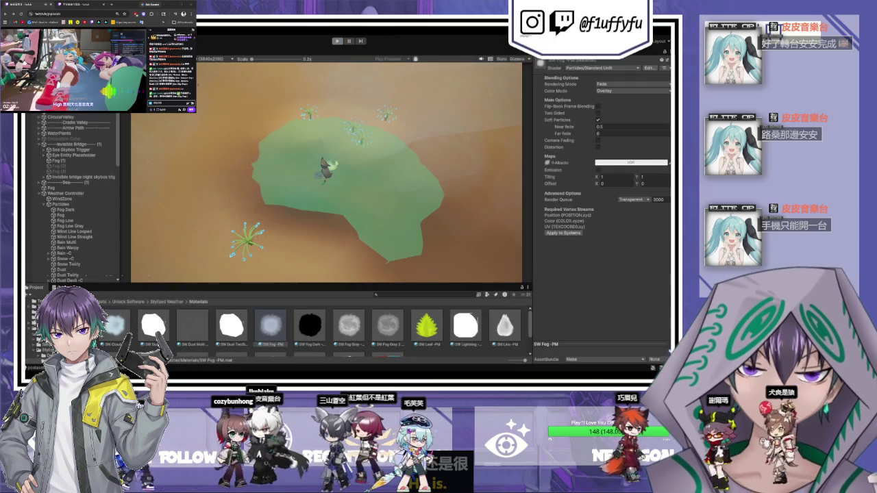
click(337, 40)
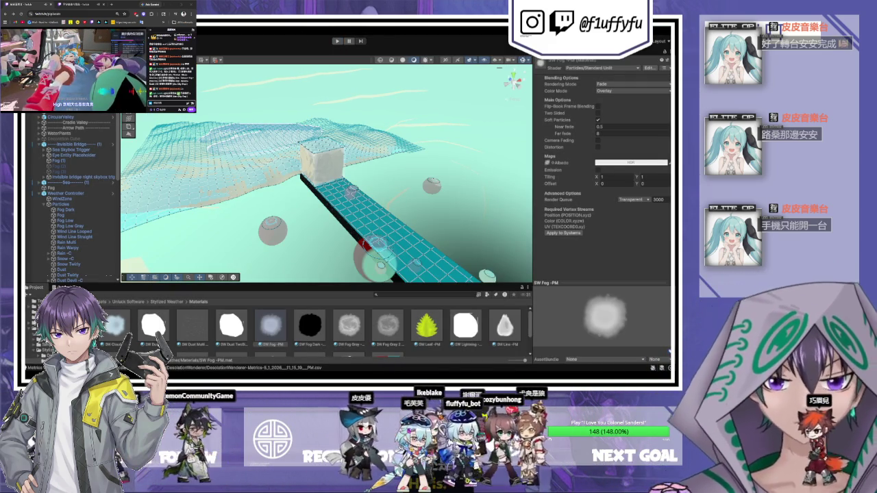
Switch back to the Game view to watch the running playtest
key(ctrl+2)
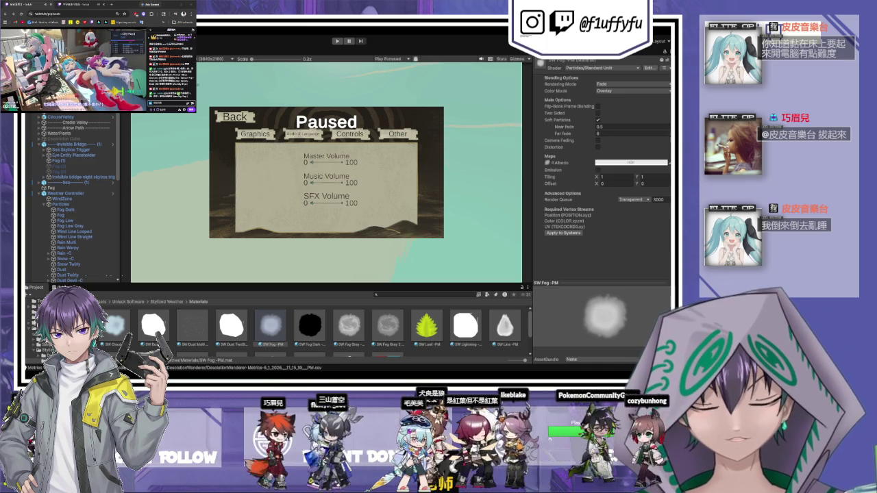
Start a playtest, resume from the pause menu, and select the Mist weather object
click(337, 41)
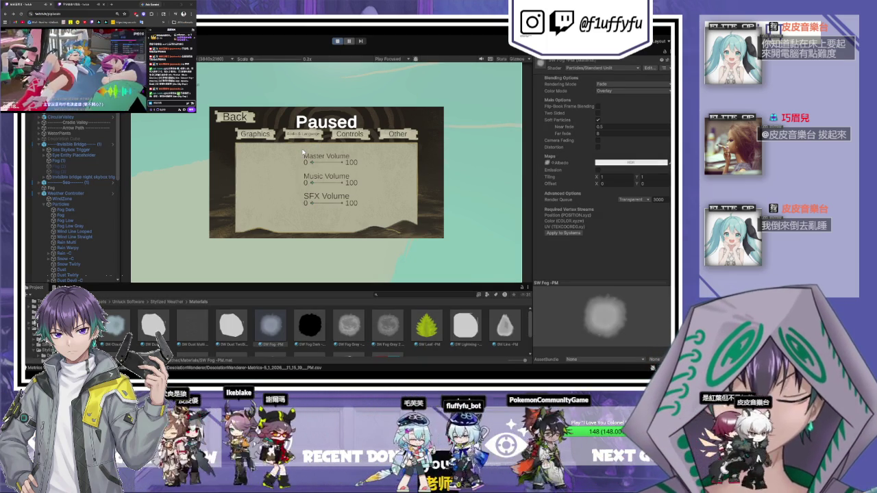
key(Escape)
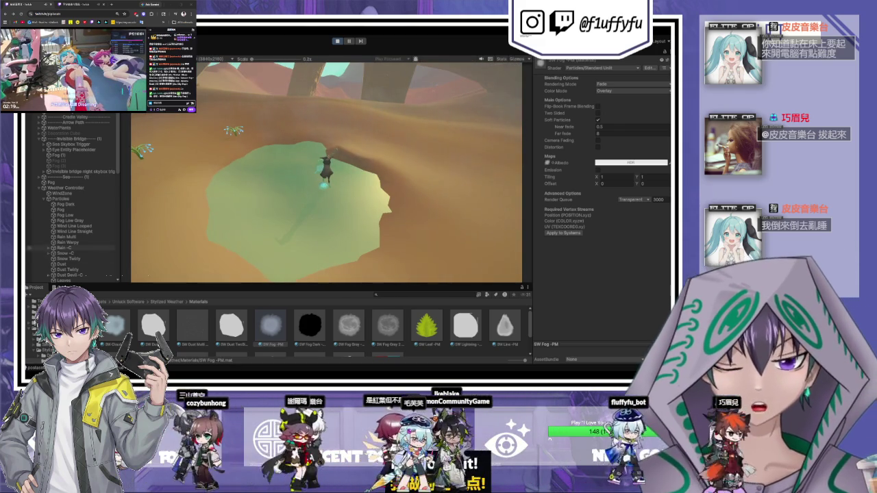
scroll(75, 205, down, 5)
click(69, 241)
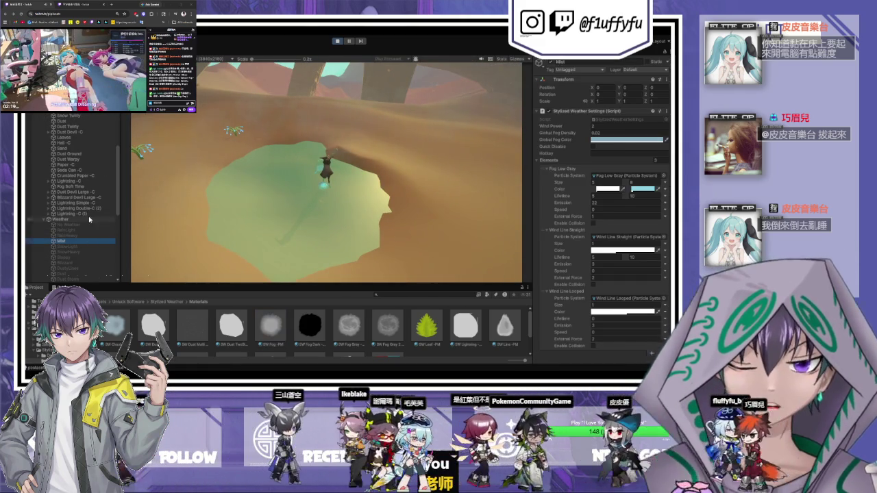
Pause the game on its Paused menu, then leave play mode
scroll(565, 183, down, 1)
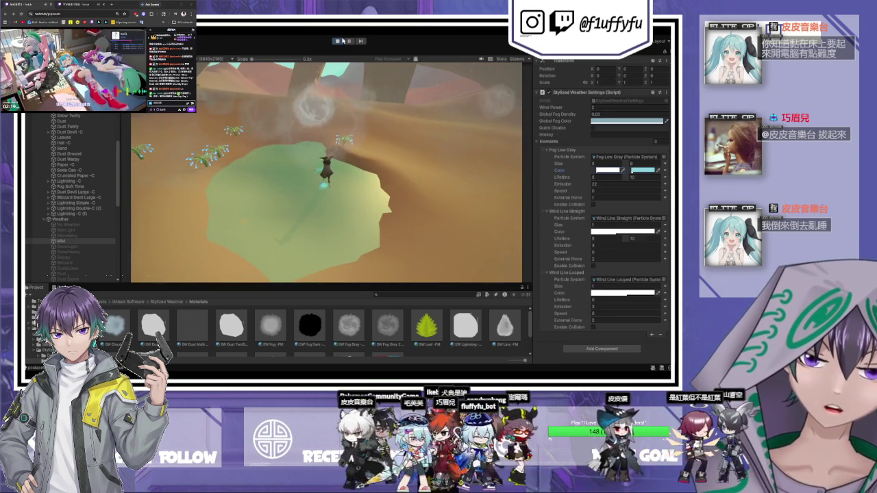
key(Escape)
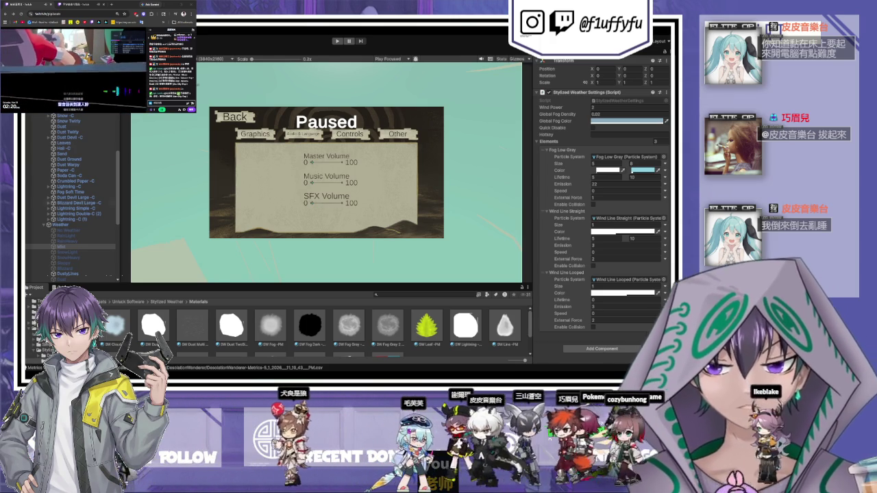
click(336, 41)
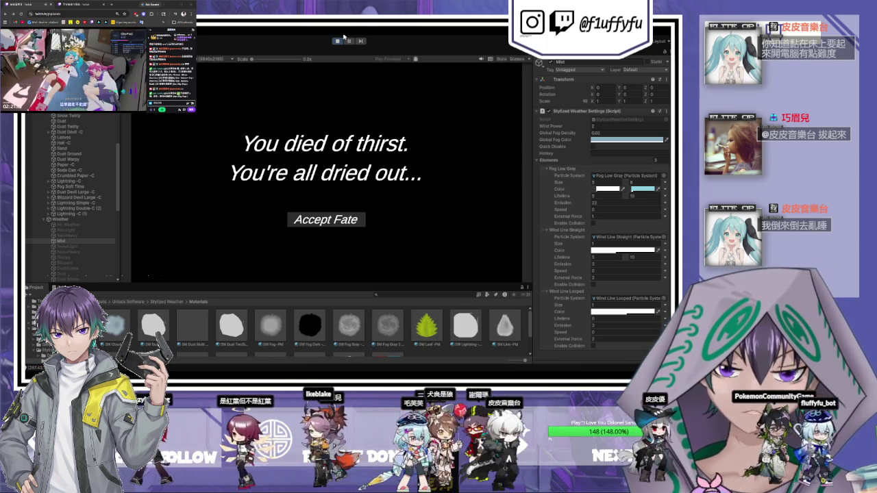
key(ctrl+p)
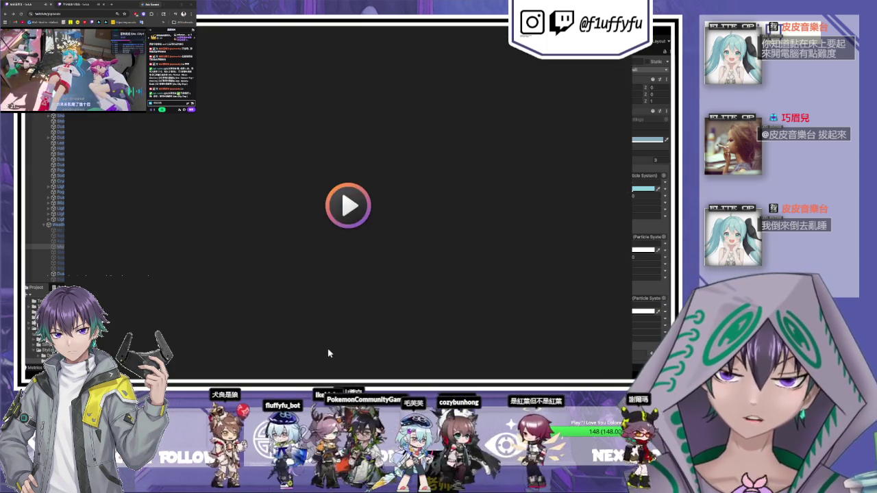
Open the WindZone object from the Weather object's Ignore Disable list, then playtest again
click(328, 353)
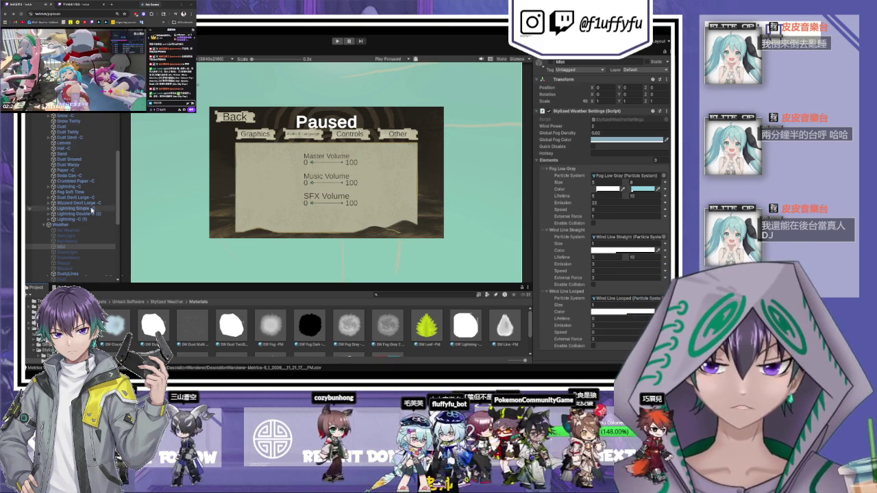
click(60, 225)
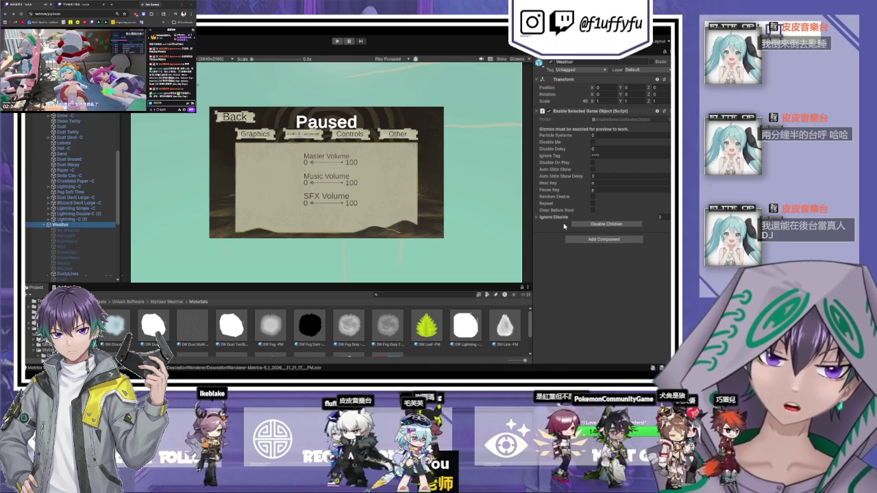
click(556, 217)
click(606, 226)
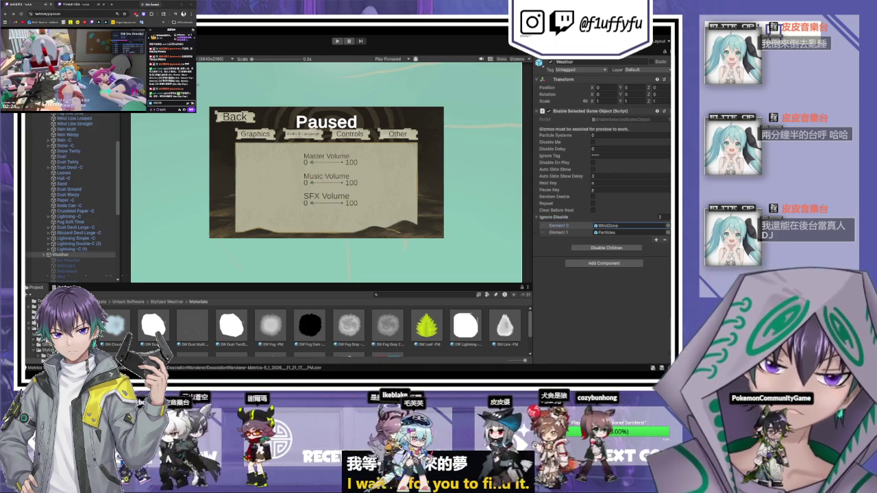
double_click(606, 225)
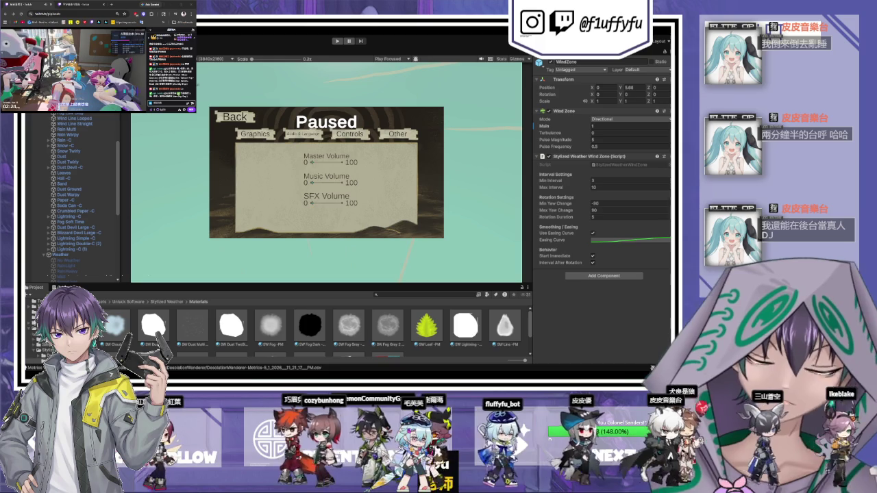
click(337, 40)
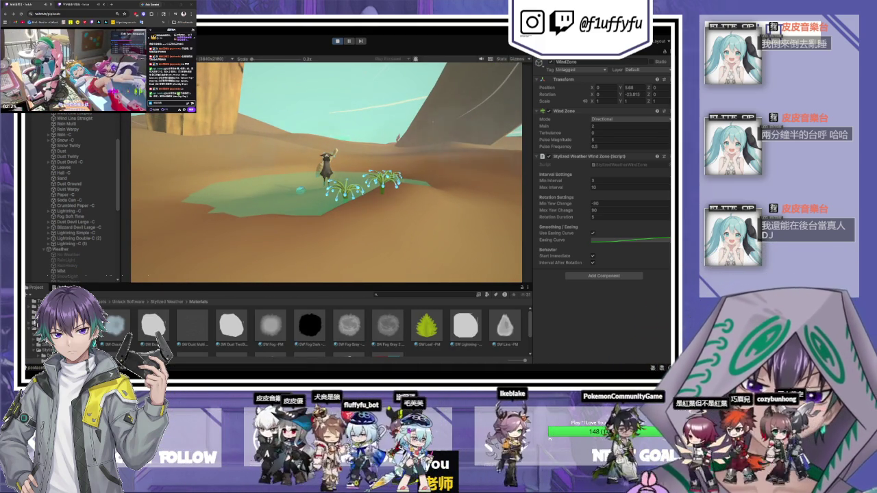
click(617, 140)
text(1)
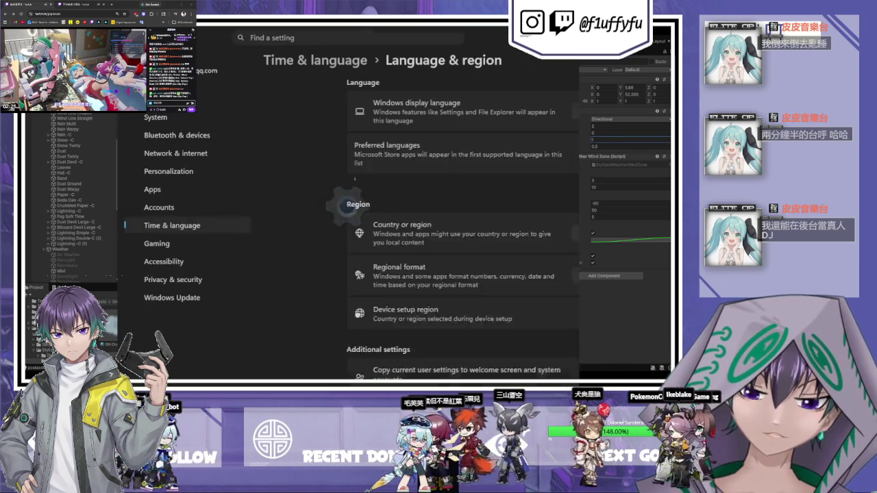
key(alt+Tab)
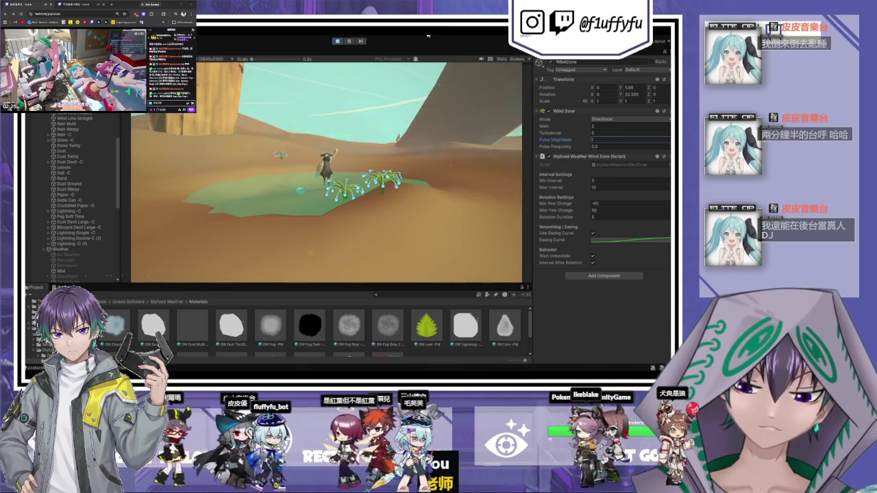
click(340, 41)
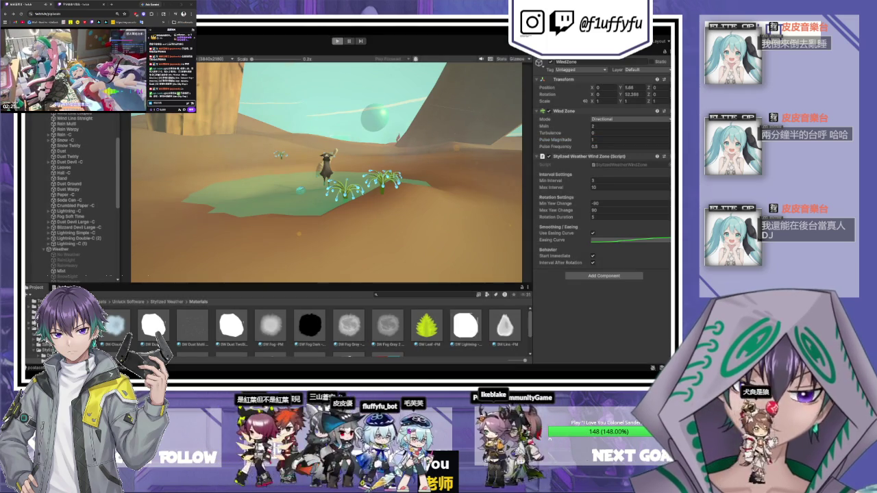
key(Escape)
scroll(87, 139, up, 3)
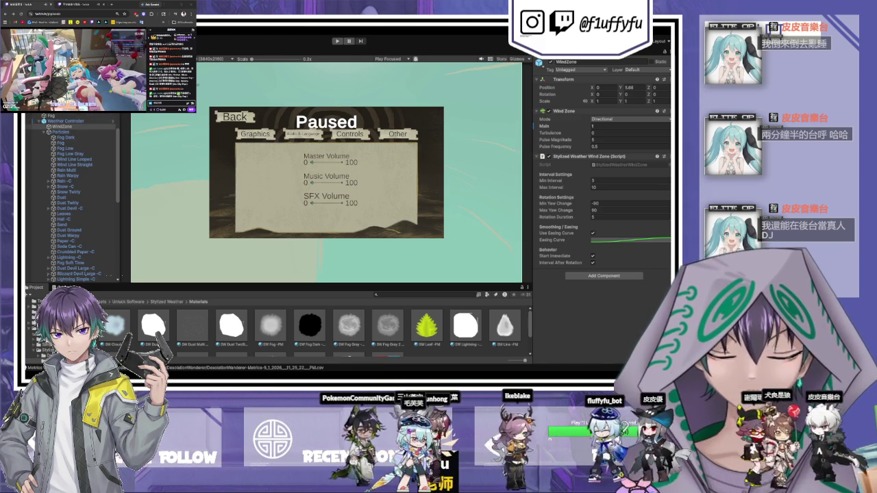
drag(124, 172, 271, 172)
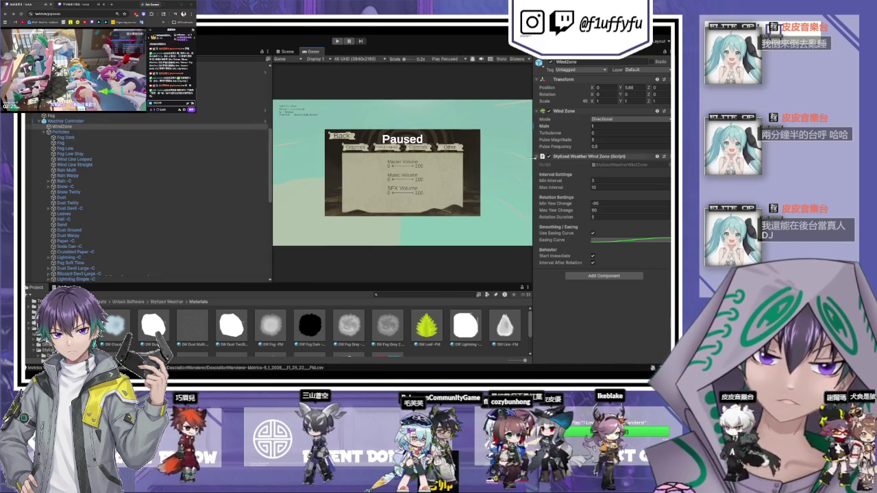
Widen the Inspector panel and select the WindZone's Pulse Magnitude field for editing
drag(535, 161, 453, 162)
click(563, 139)
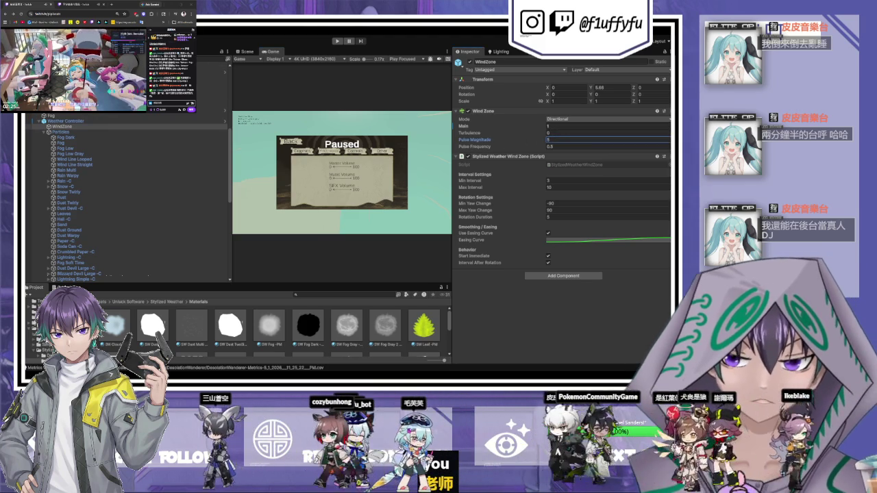
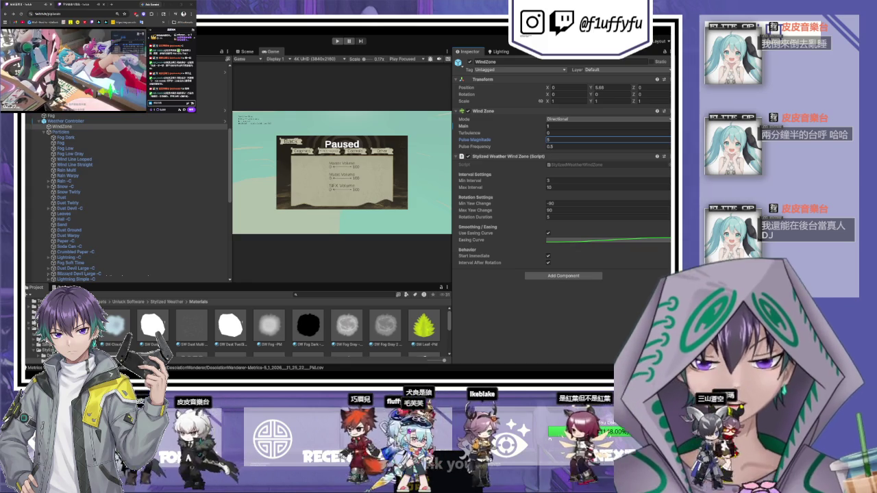
Change PlayerNew's Player Sea Weather Switcher Dust Weather Name from Mist to DustyLines
click(202, 137)
click(65, 120)
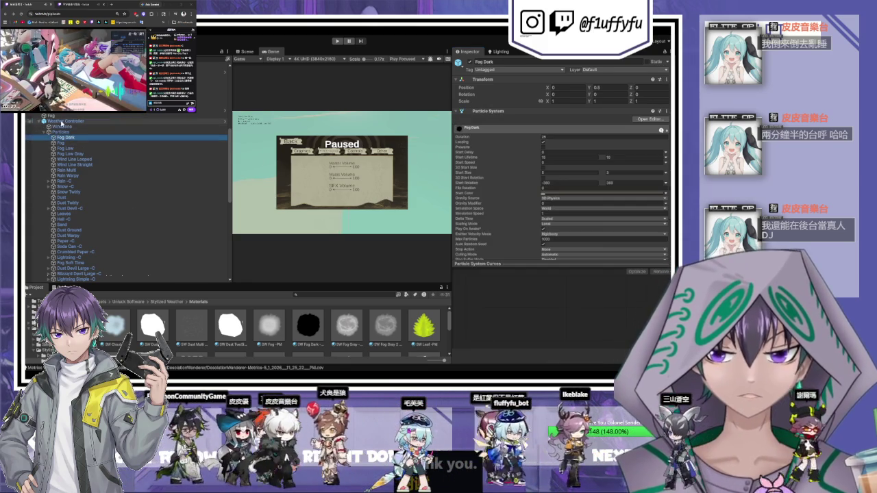
scroll(103, 178, up, 5)
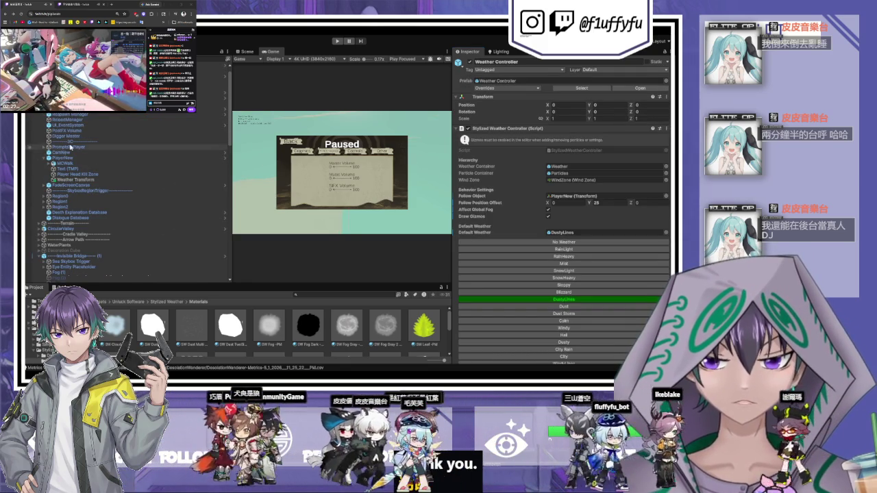
click(69, 158)
scroll(566, 255, down, 10)
scroll(566, 255, down, 10)
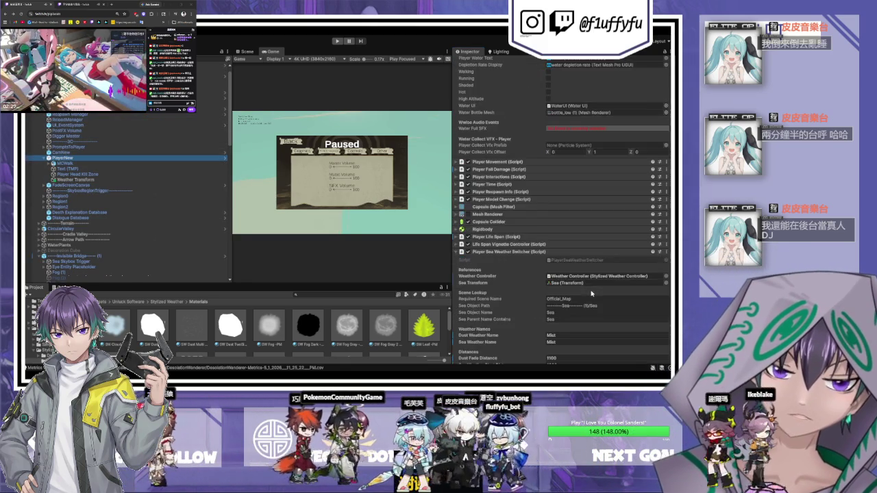
click(567, 261)
text(DustyLines)
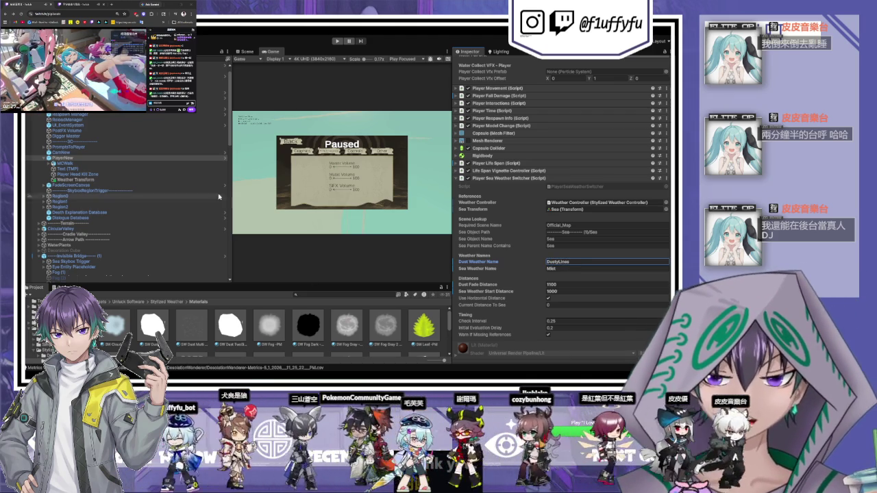
key(Return)
Select the DustyLines preset in the Weather group to show its particle layers
scroll(76, 262, down, 5)
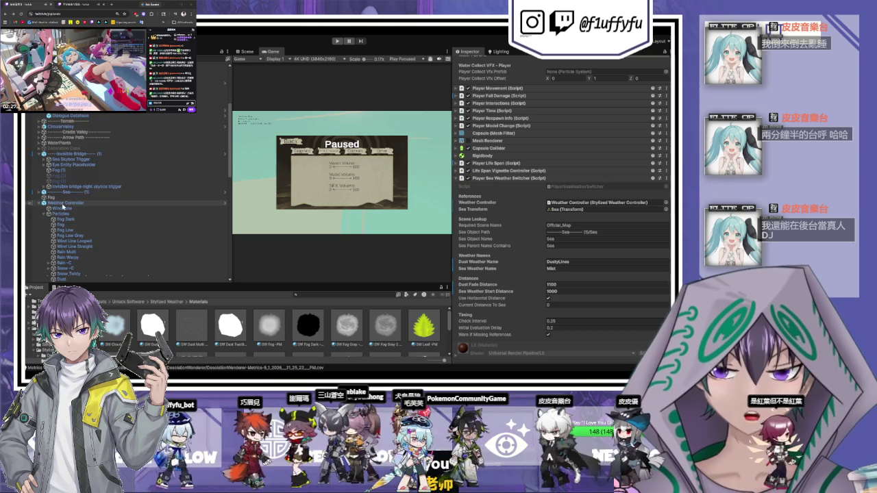
scroll(82, 240, down, 10)
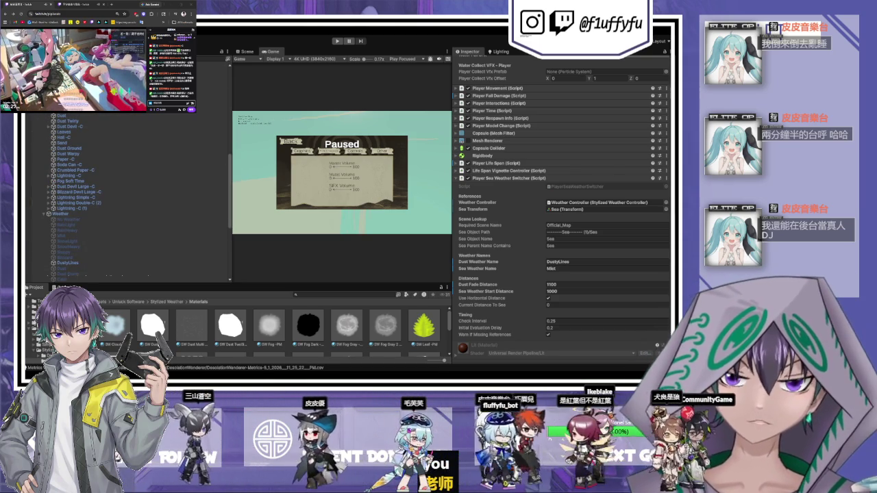
click(68, 262)
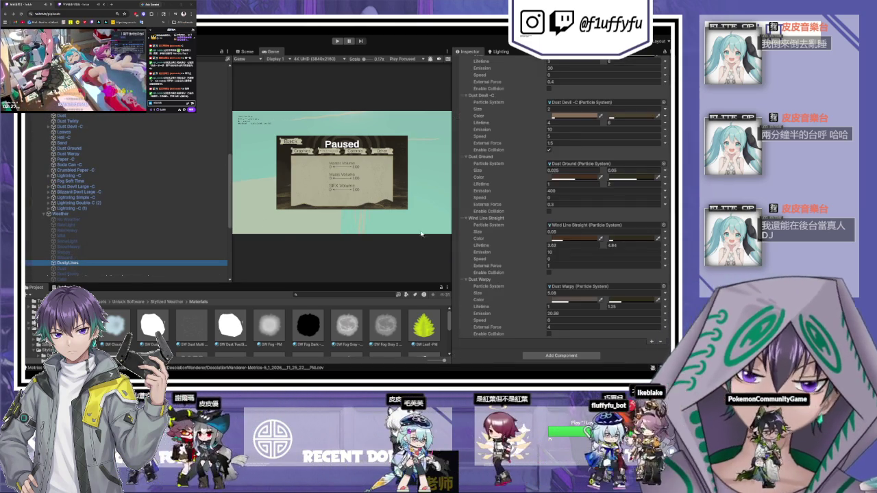
Return to the top of DustyLines' Stylized Weather Settings and start play mode
scroll(535, 176, down, 5)
scroll(531, 179, up, 6)
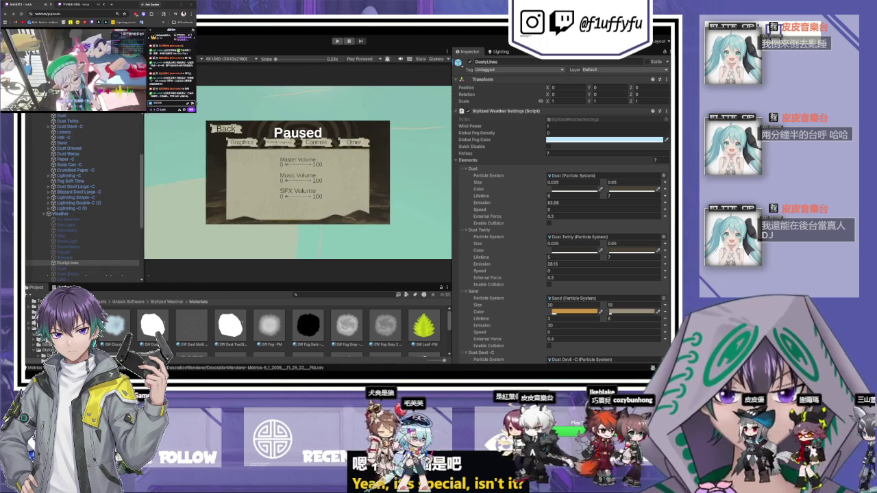
click(336, 42)
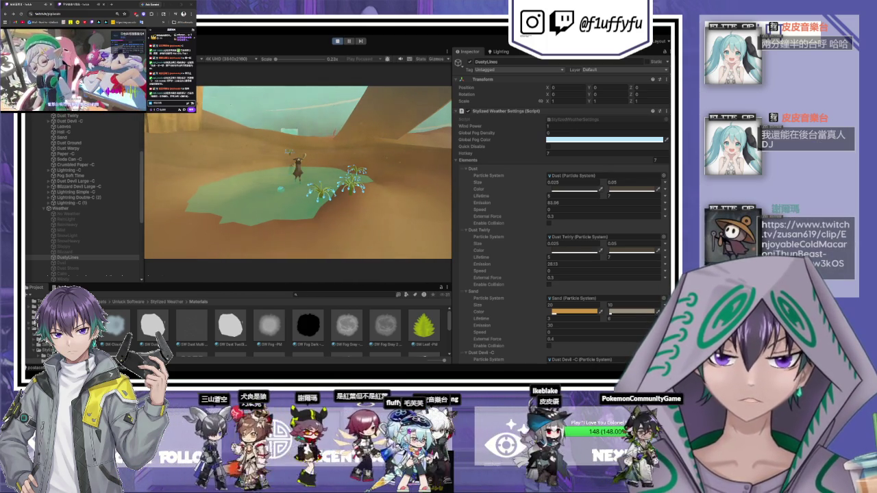
Set DustyLines' Dust colour range to run from green to blue, then exit play mode
scroll(83, 219, down, 3)
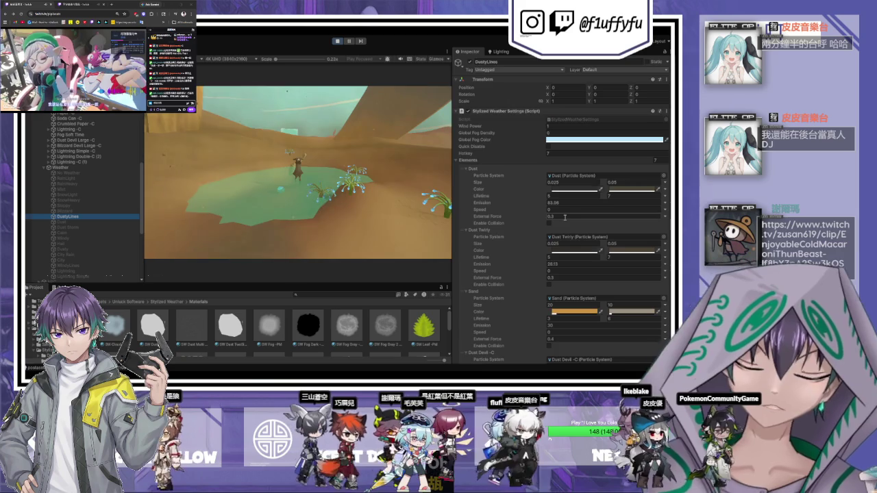
scroll(555, 214, down, 5)
scroll(560, 214, up, 3)
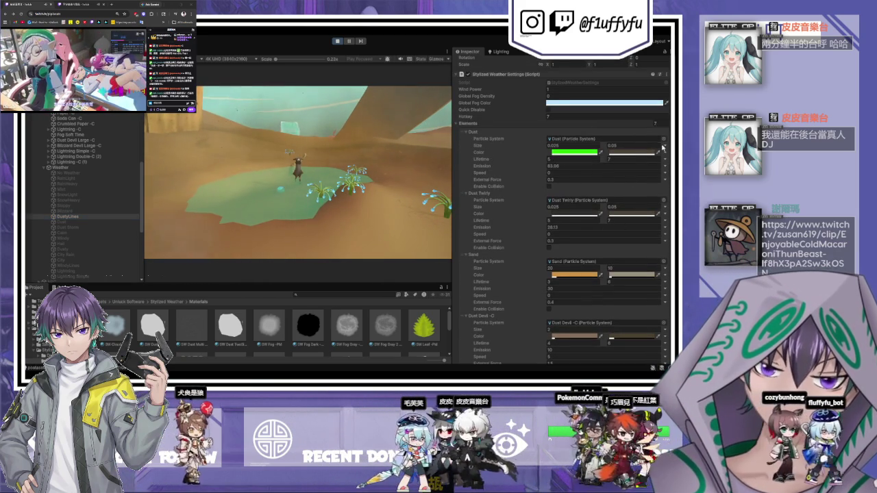
click(641, 156)
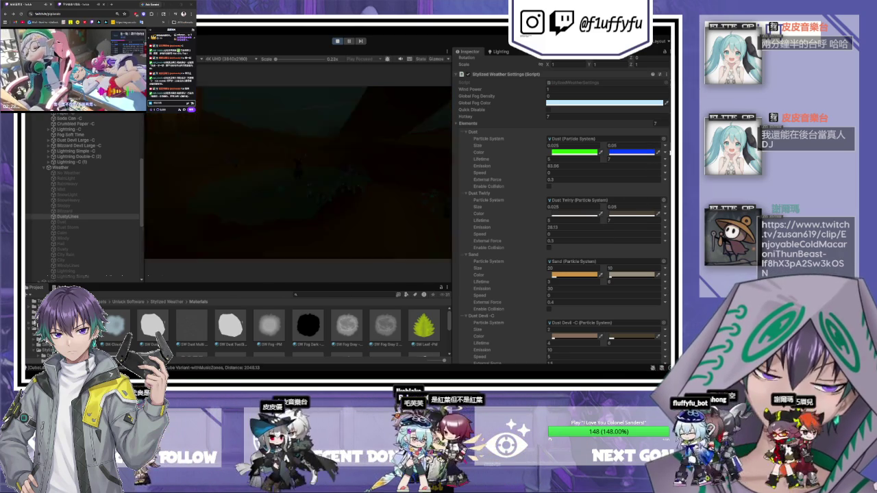
key(ctrl+p)
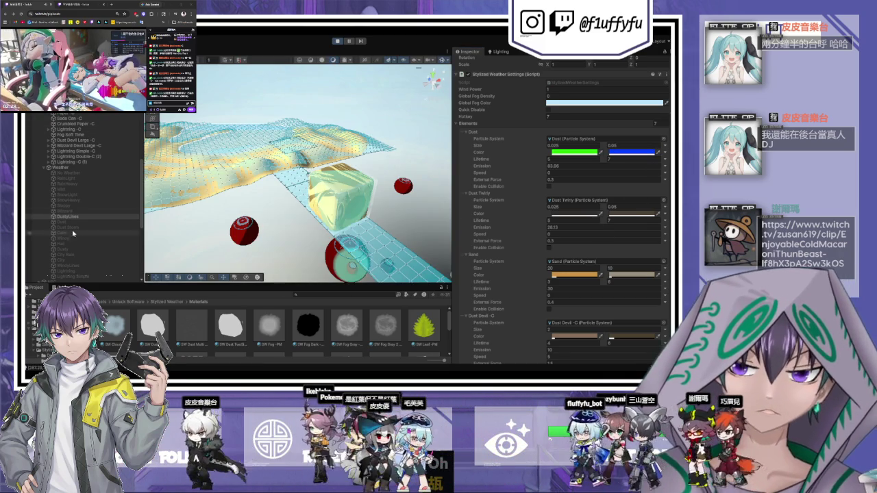
Frame the Scene view on PlayerNew and restart the game to its Paused menu
scroll(69, 155, down, 3)
scroll(69, 154, up, 3)
click(70, 163)
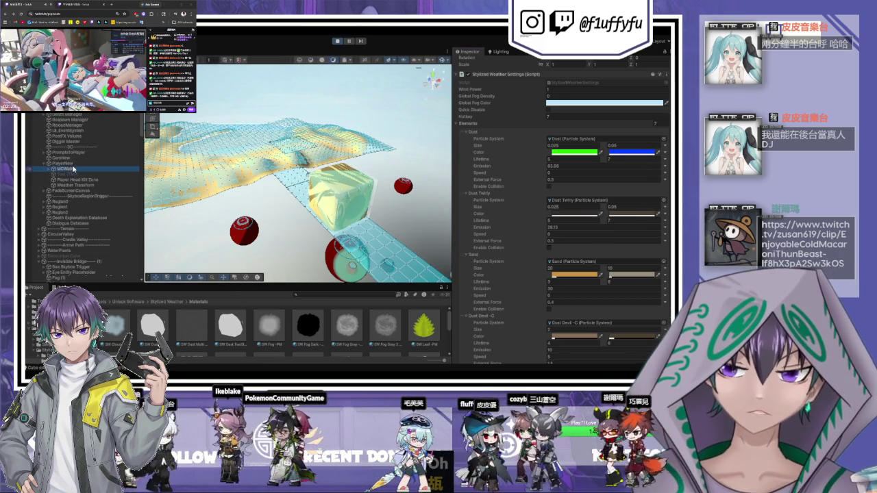
key(f)
scroll(298, 171, down, 5)
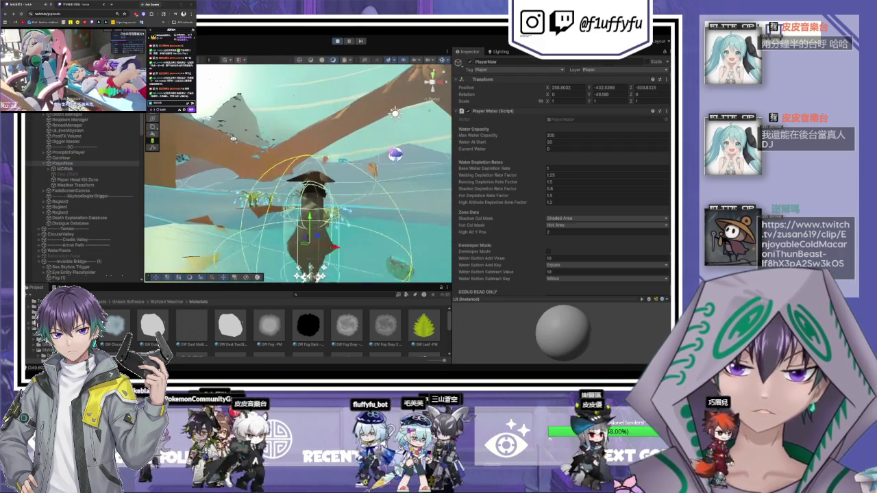
mouse_move(298, 171)
mouse_down()
mouse_move(274, 179)
mouse_move(288, 164)
mouse_move(301, 172)
mouse_up()
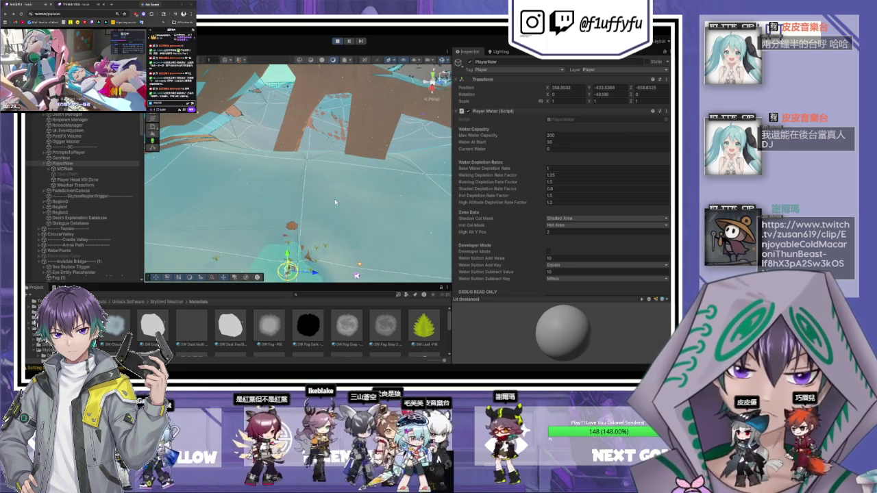
click(337, 40)
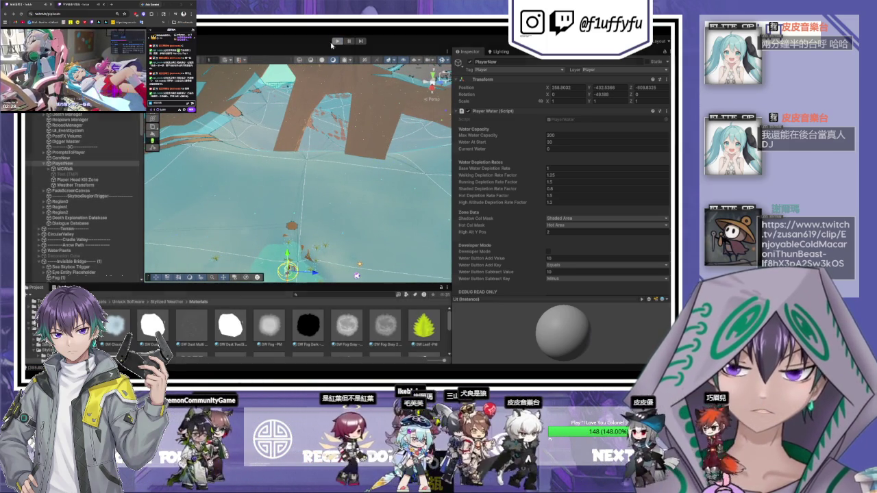
click(337, 40)
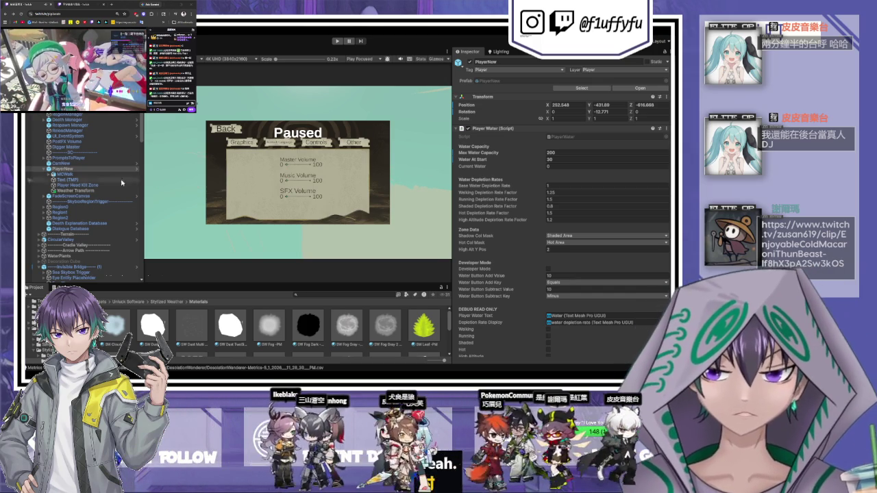
Inspect the Mist preset's Fog, Fog Low Gray and Wind Line Straight elements
scroll(70, 243, down, 15)
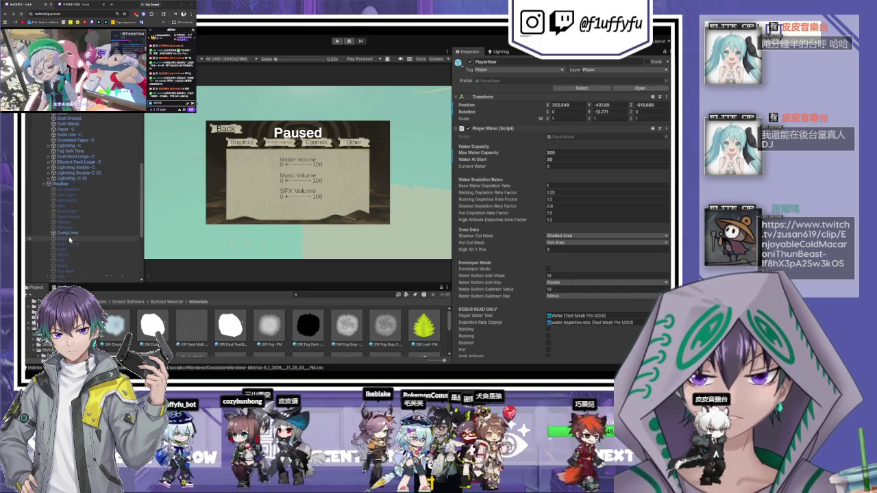
scroll(69, 237, down, 2)
click(64, 185)
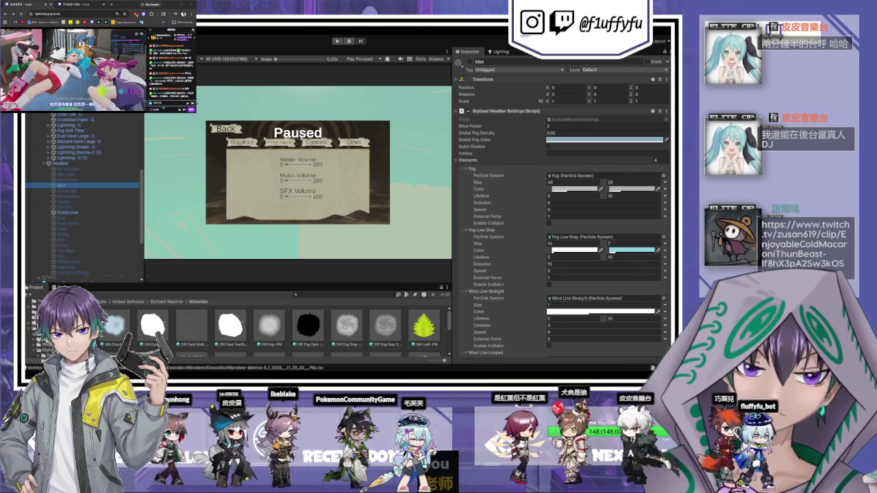
Select the DustyLines preset to compare its Dust, Dust Twirly, Sand and Dust Devil layers
scroll(562, 219, down, 2)
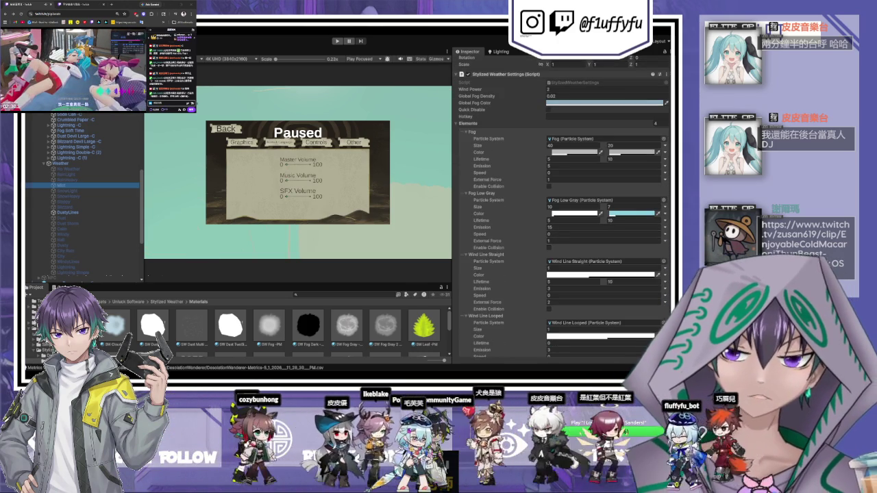
click(68, 212)
scroll(535, 182, down, 2)
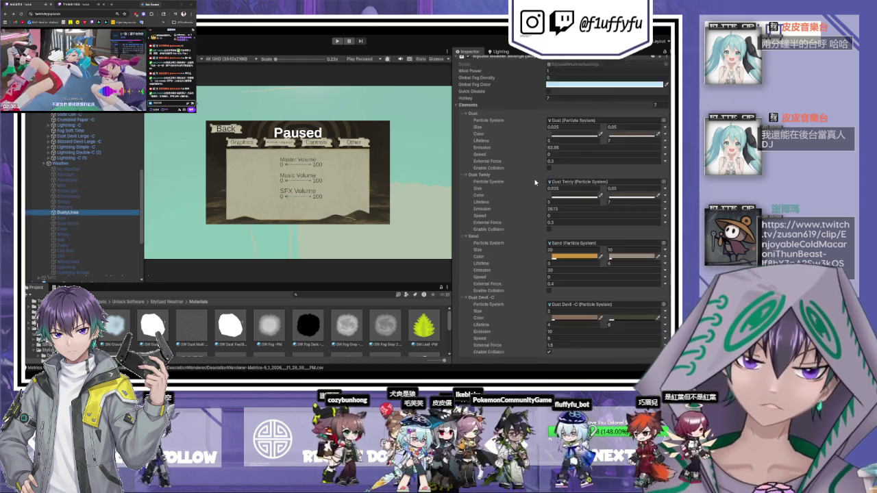
scroll(498, 158, up, 4)
Widen the Inspector's property list and adjust the Hierarchy and Game view widths
drag(452, 141, 376, 154)
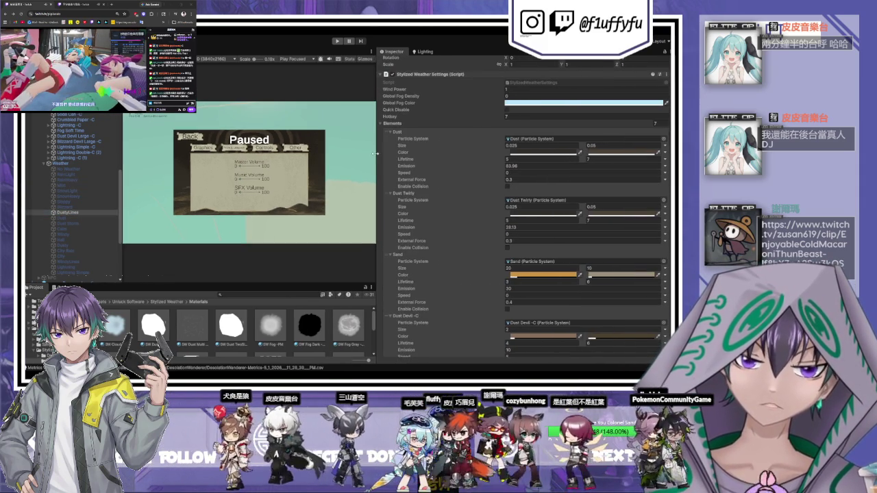
drag(123, 183, 177, 184)
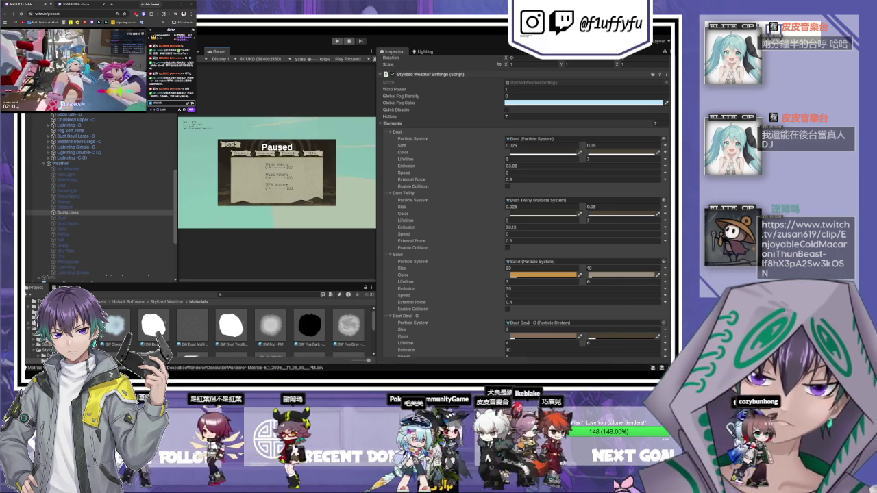
drag(177, 206, 104, 206)
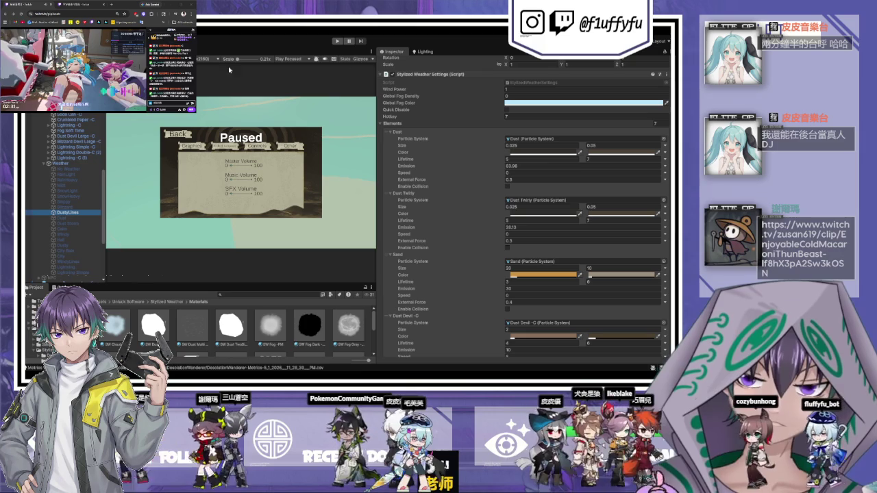